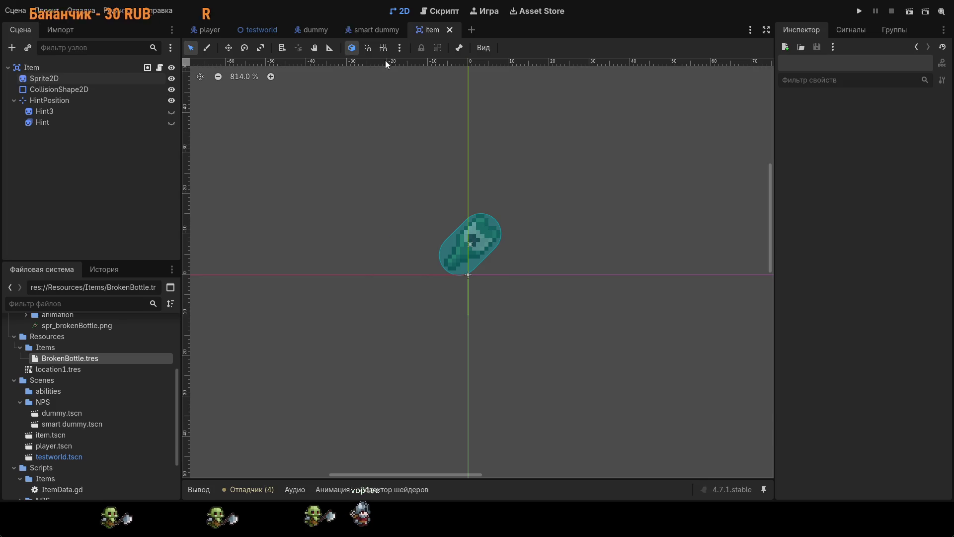
Step: Switch to the player scene, then back to the item scene's item.gd script
left_click(211, 30)
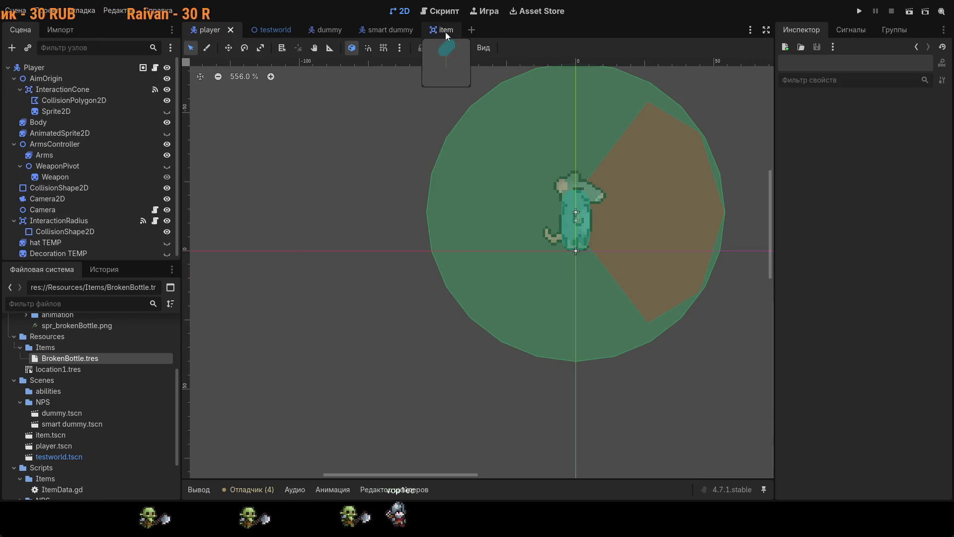
left_click(445, 31)
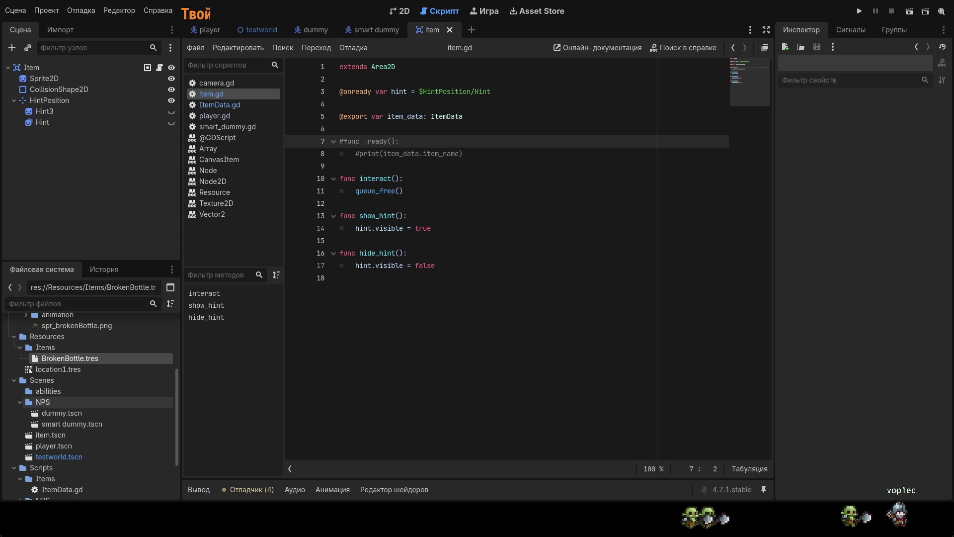
Step: List the Scripts folder contents in the FileSystem dock and place the caret in item.gd
scroll(100, 456, "down", 3)
left_click(41, 402)
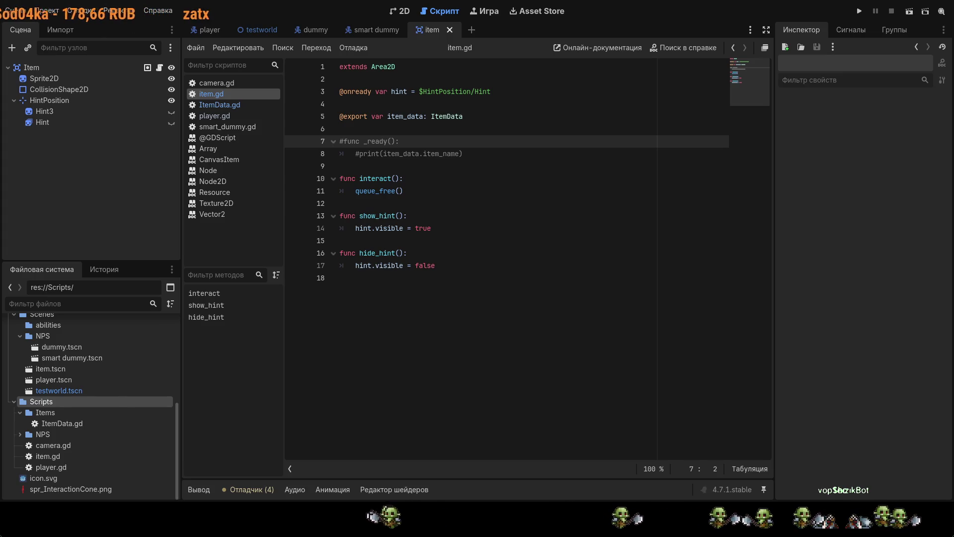
left_click(569, 218)
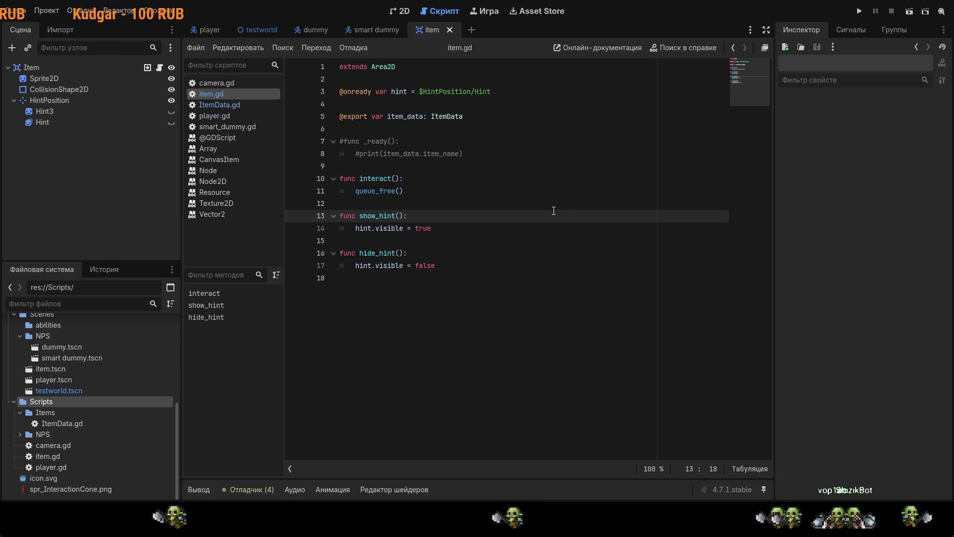
left_click(505, 282)
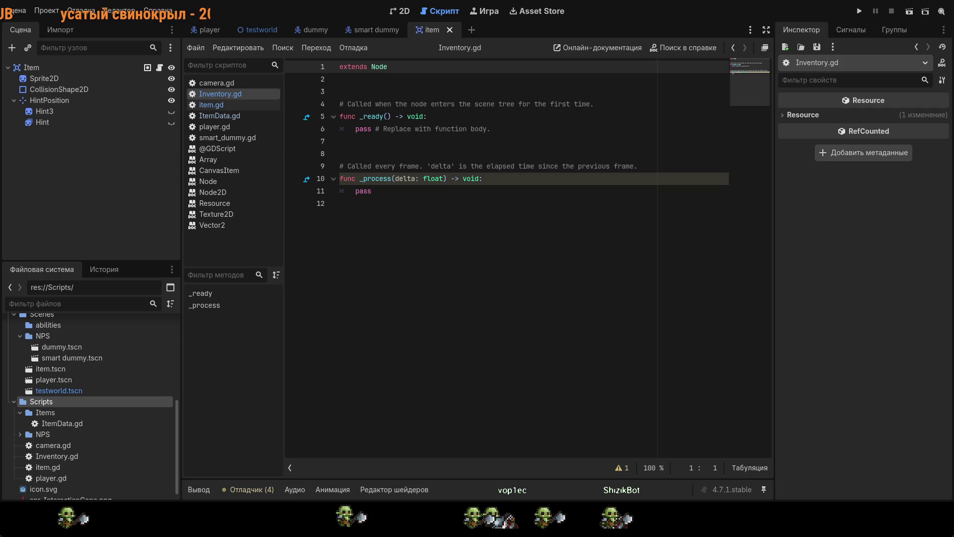
Step: Place the caret on the last empty line of the new Inventory.gd template
left_click(439, 267)
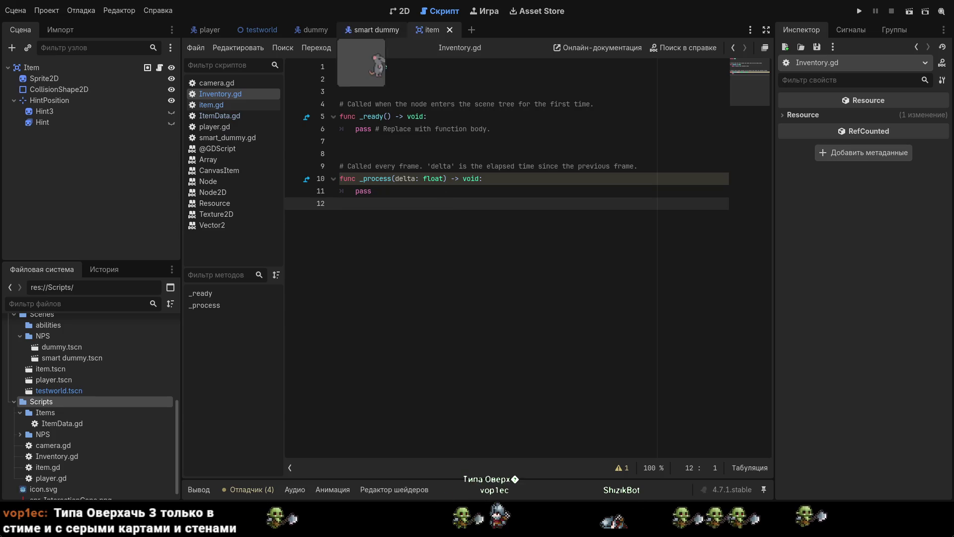
Step: Delete the template _ready and _process code below extends Node in Inventory.gd
mouse_move(379, 245)
left_mouse_down()
mouse_move(343, 119)
mouse_move(346, 96)
left_mouse_up()
key("BackSpace")
key("ctrl+z")
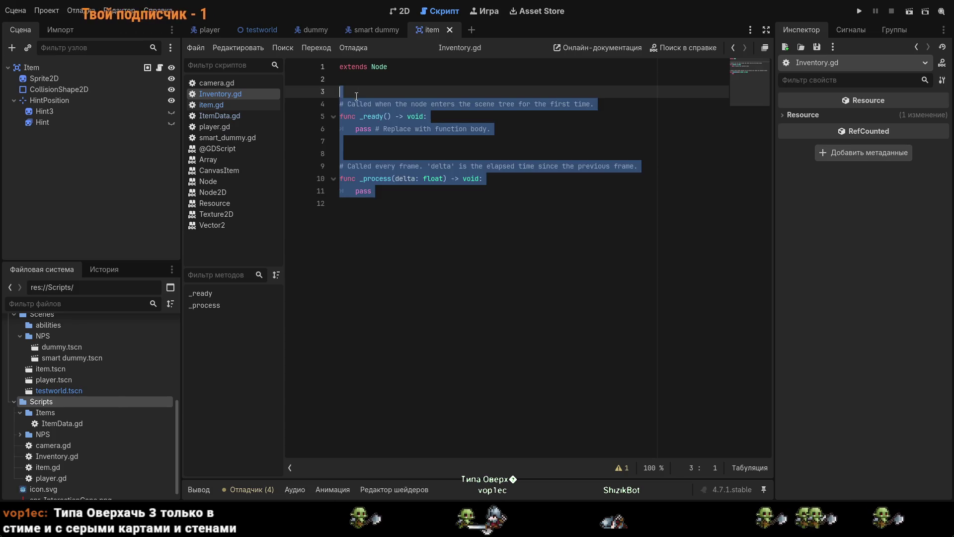
left_click(398, 256)
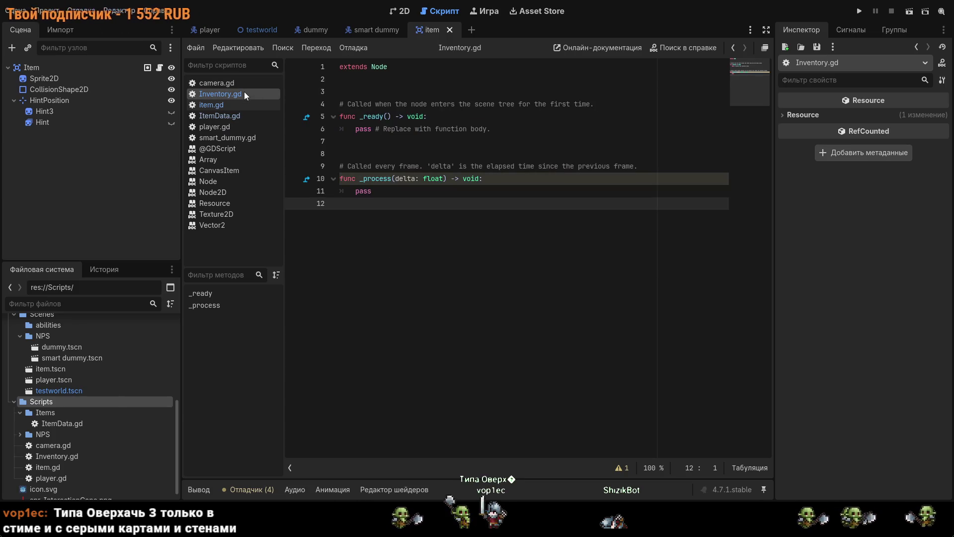
left_click(343, 92, "shift")
key("BackSpace")
key("BackSpace")
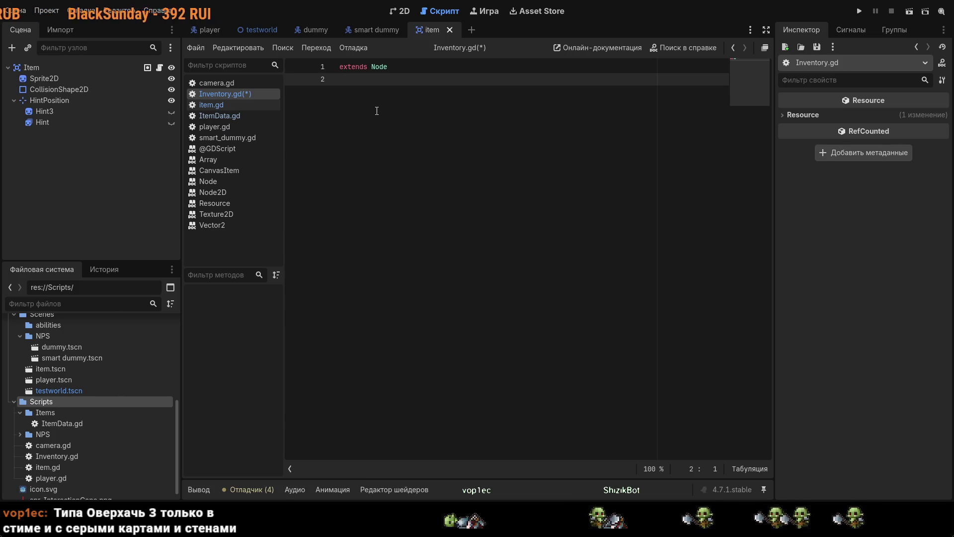
Step: Add lines below extends Node so class_name Inventory is followed by empty line 5
key("Return")
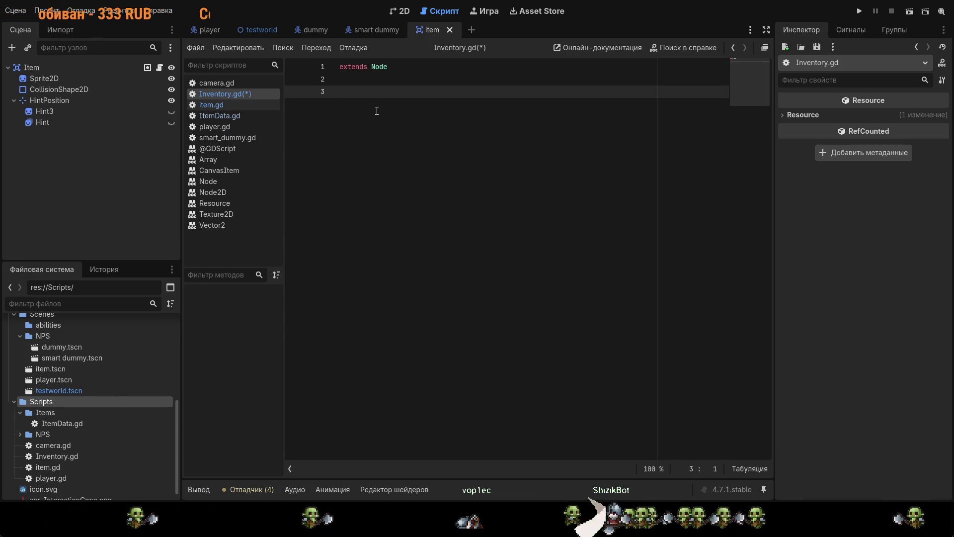
key("ctrl+s")
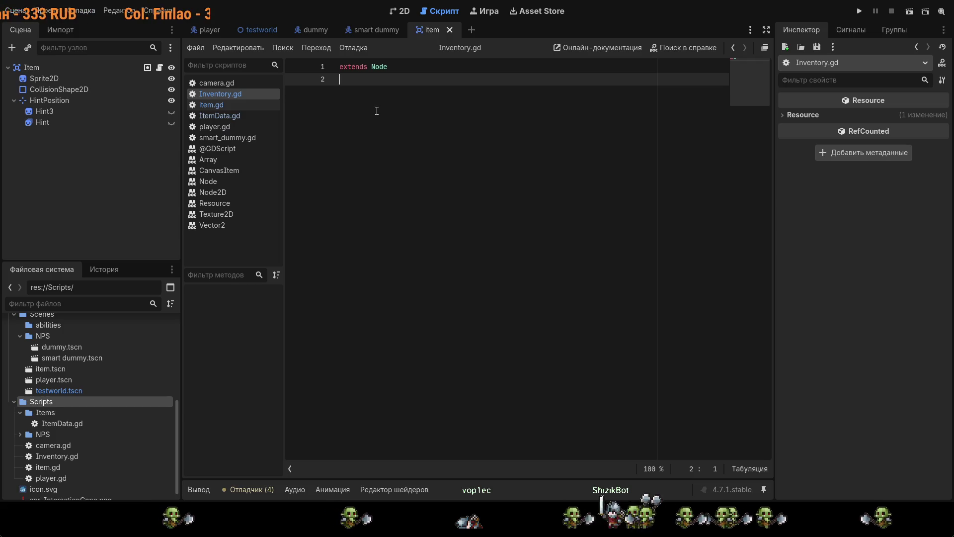
key("Return")
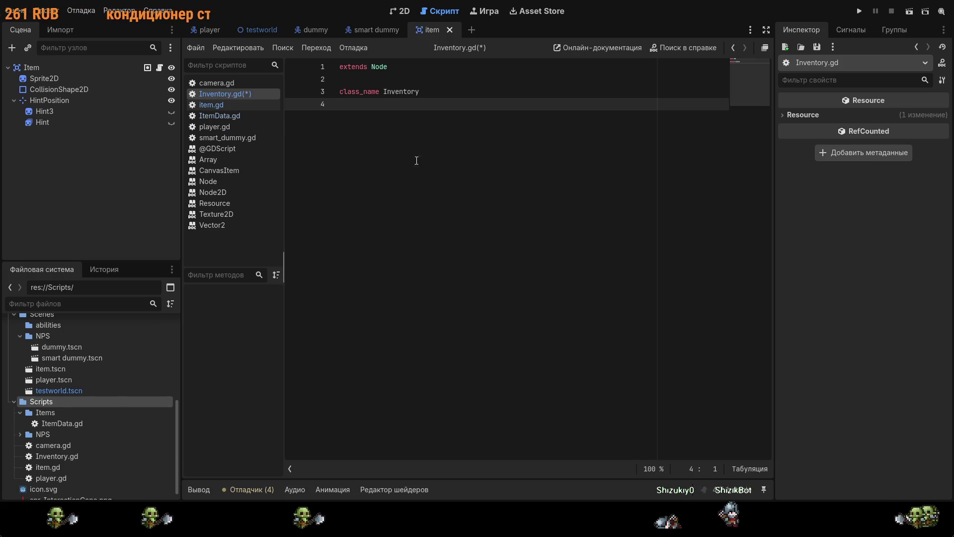
key("Return")
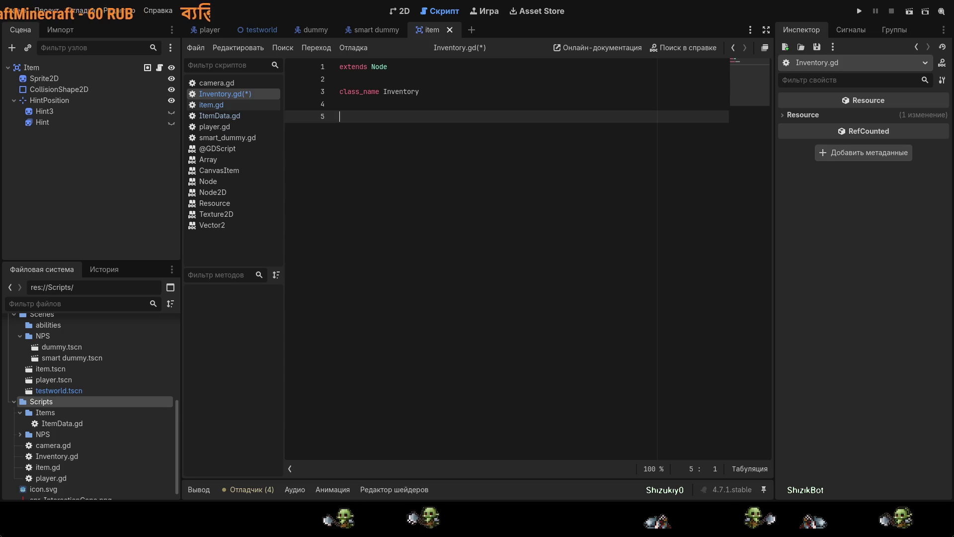
type("\"")
type("@")
type("e")
key("Down")
key("Return")
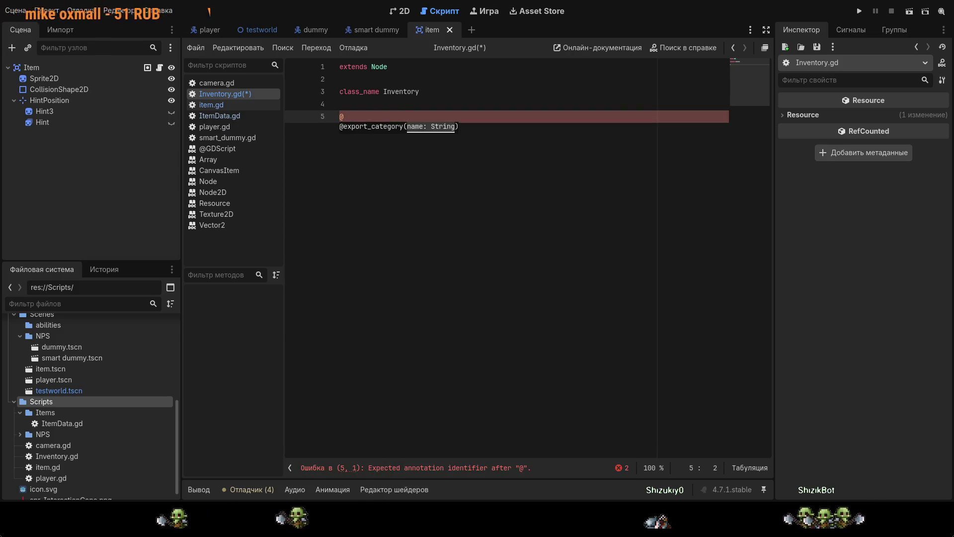
key("BackSpace")
key("Down")
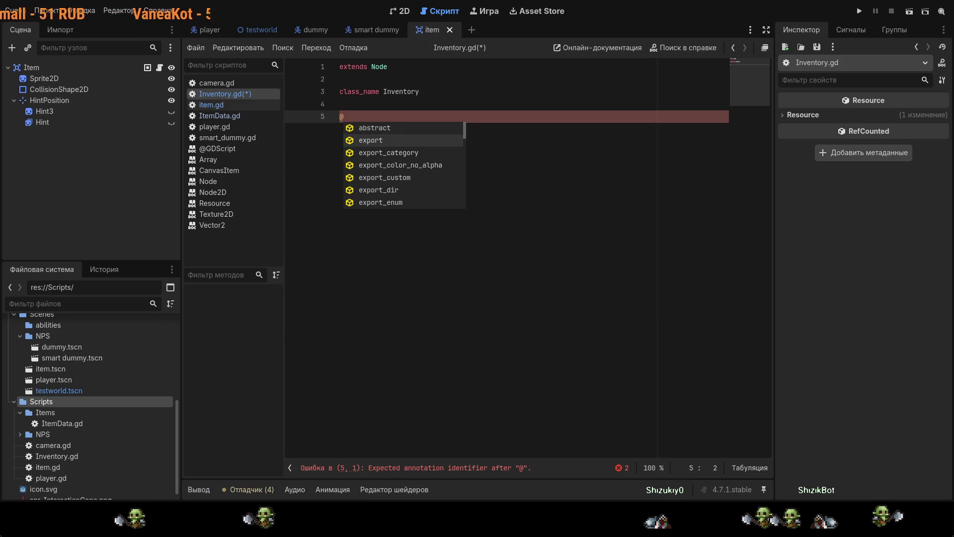
key("Return")
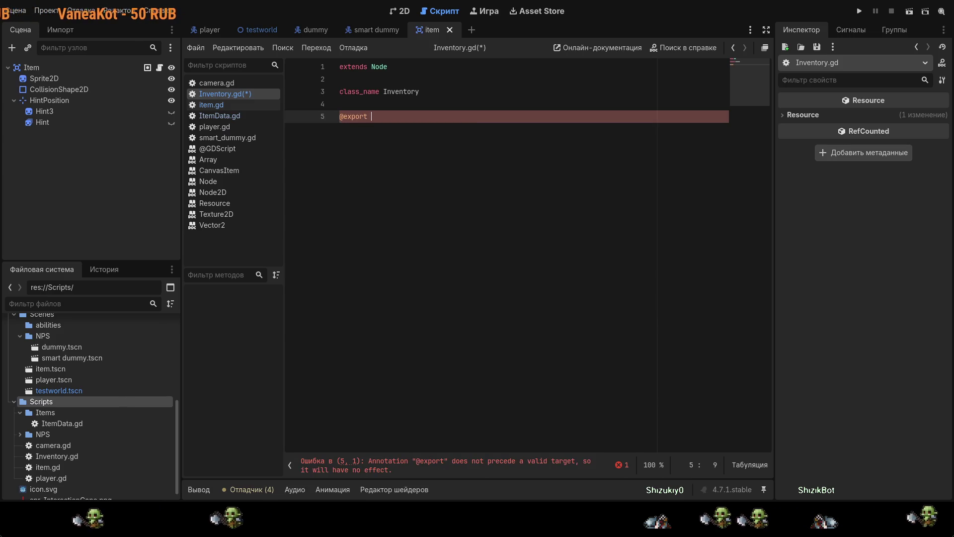
type("var")
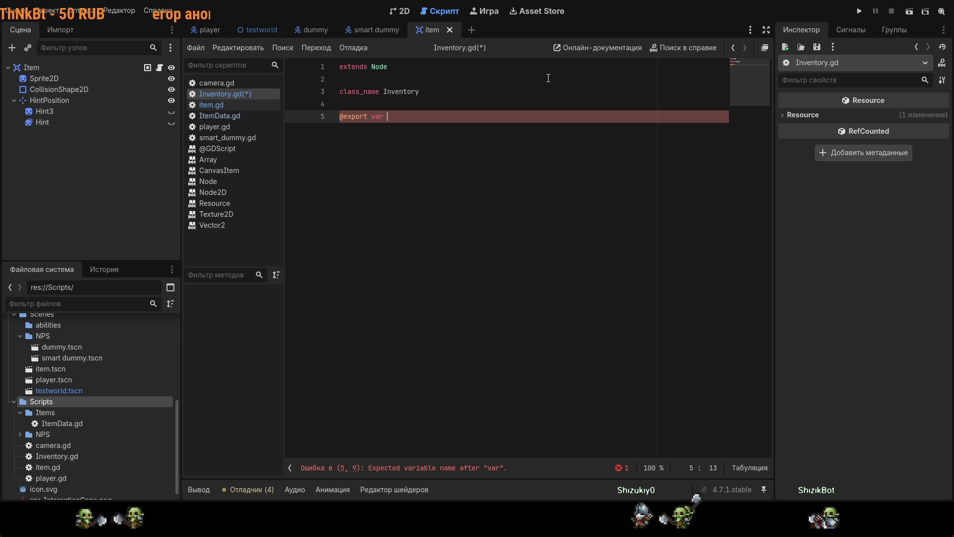
left_click(222, 102)
left_click(224, 96)
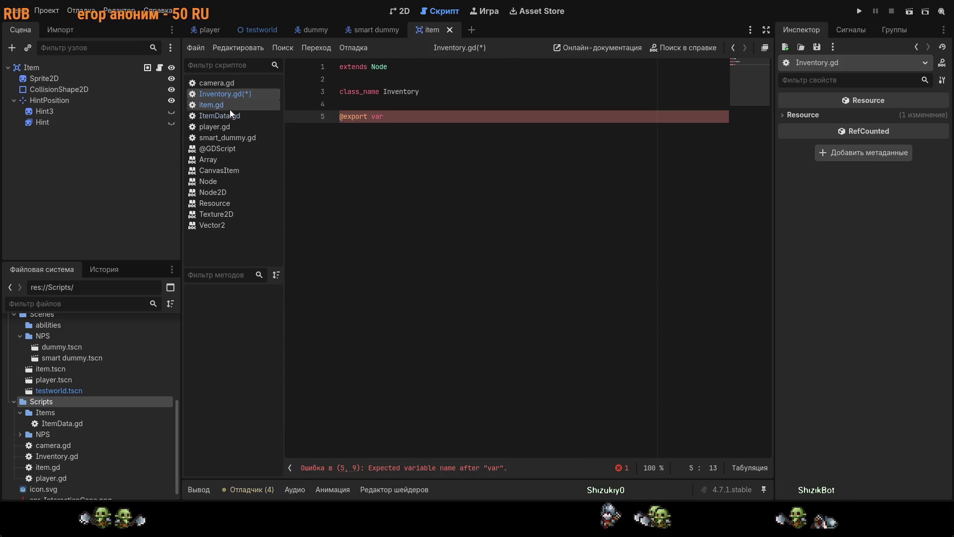
Step: Review ItemData.gd's slot_size property and the smart_dummy.gd script
left_click(229, 114)
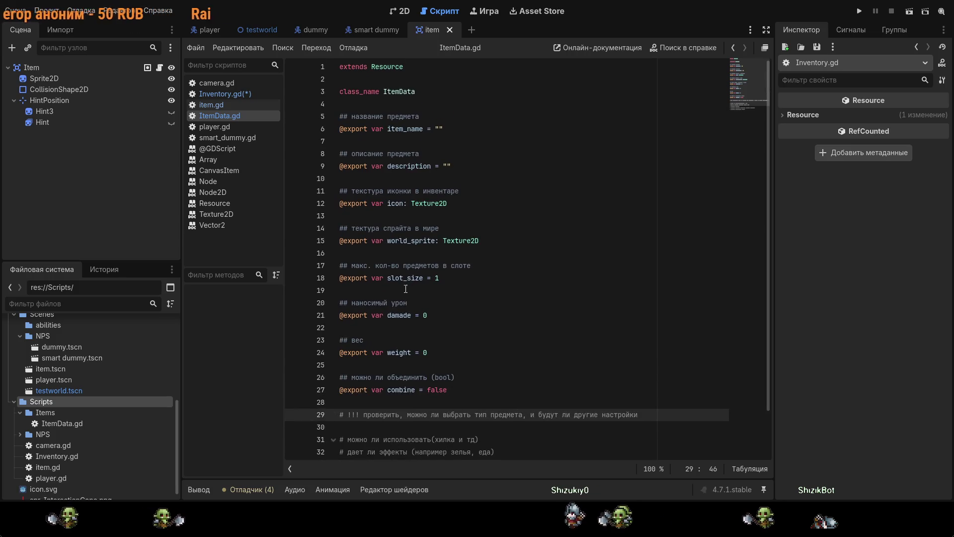
left_click_drag(391, 278, 424, 278)
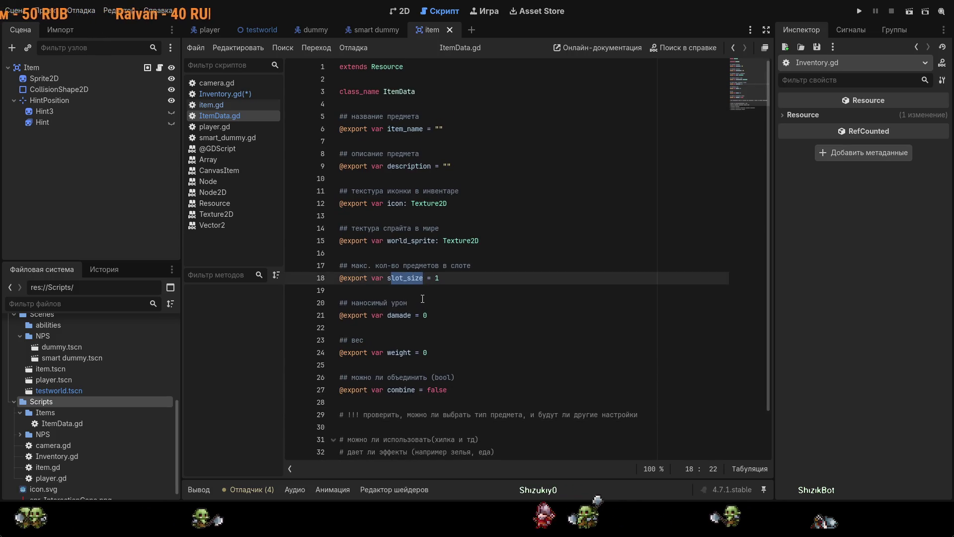
left_click(429, 293)
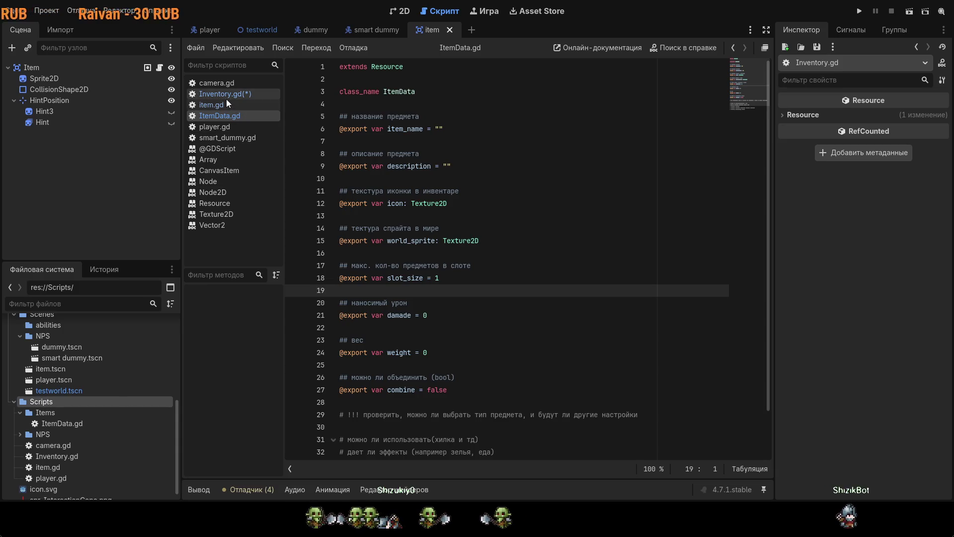
left_click(237, 138)
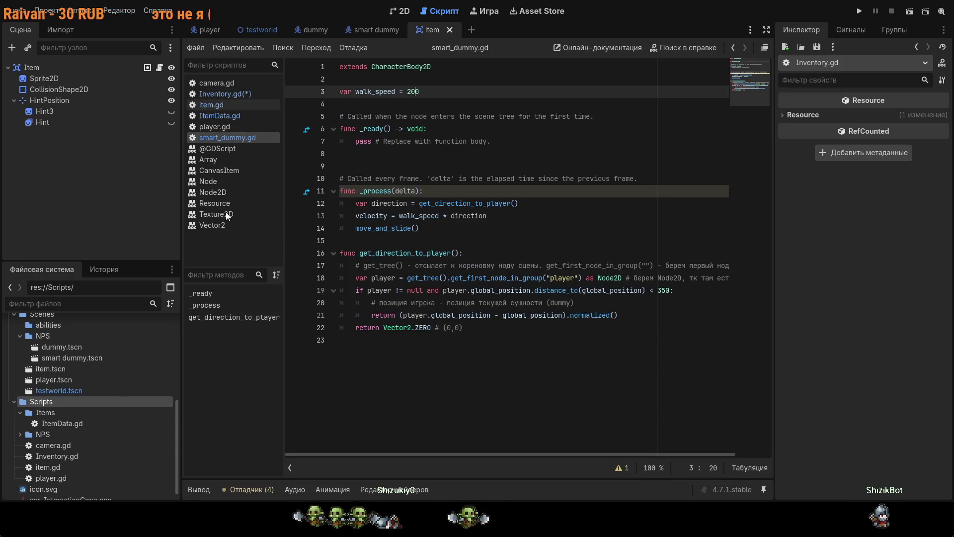
left_click(222, 226)
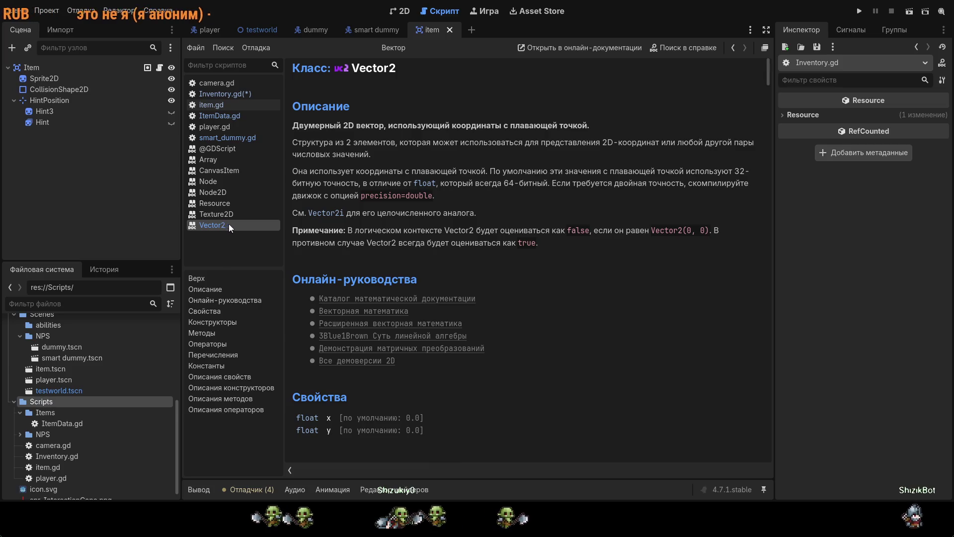
left_click(227, 215)
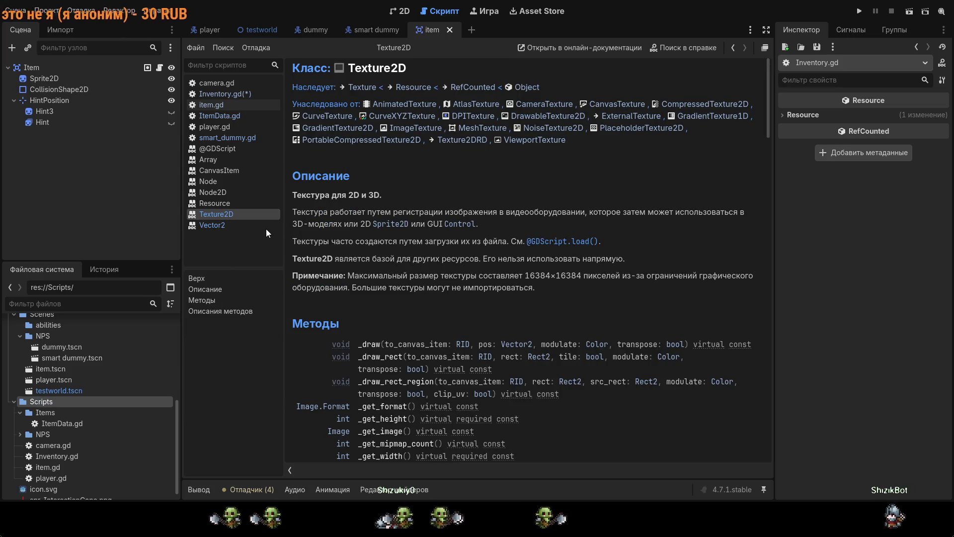
middle_click(240, 218)
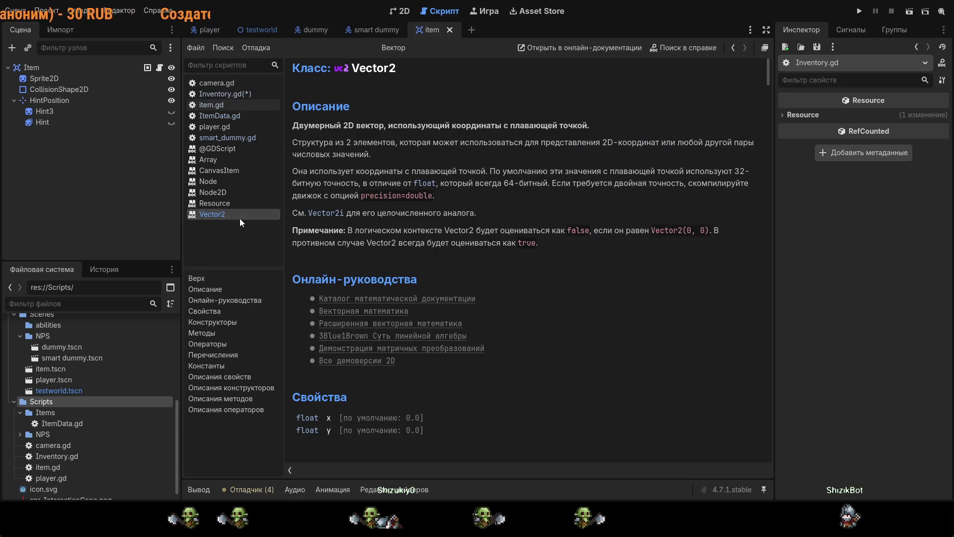
middle_click(239, 219)
left_click(228, 148)
middle_click(228, 148)
middle_click(228, 160)
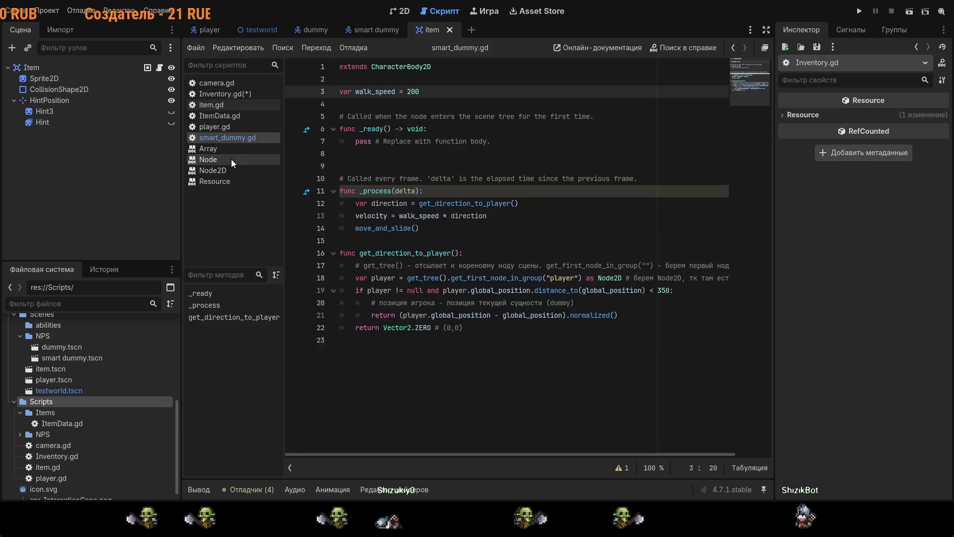
left_click(231, 153)
middle_click(231, 153)
middle_click(230, 157)
middle_click(231, 152)
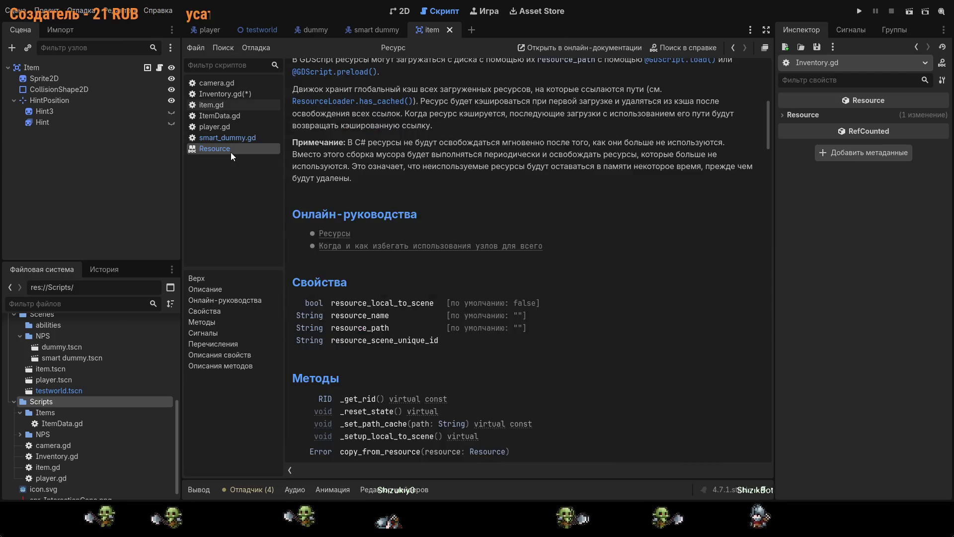
middle_click(231, 152)
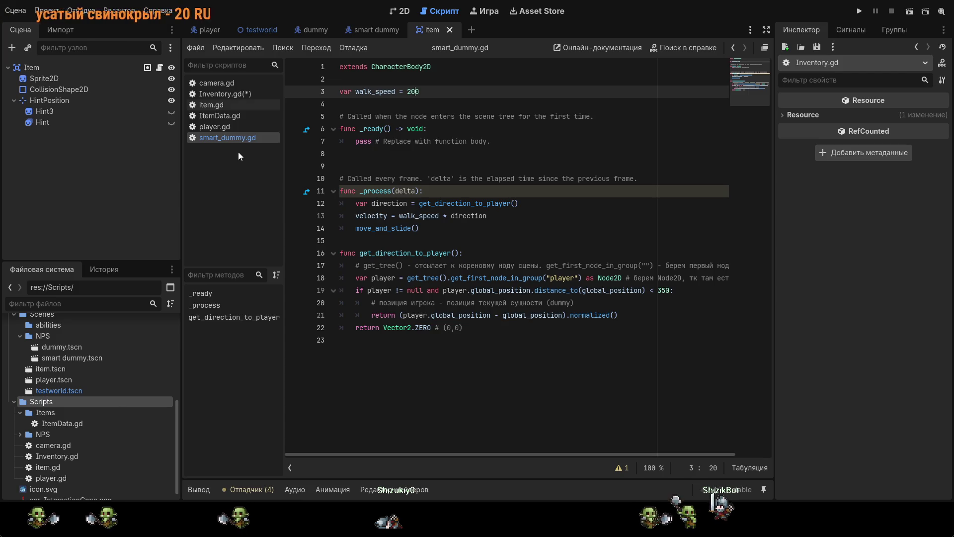
left_click(227, 128)
left_click(239, 115)
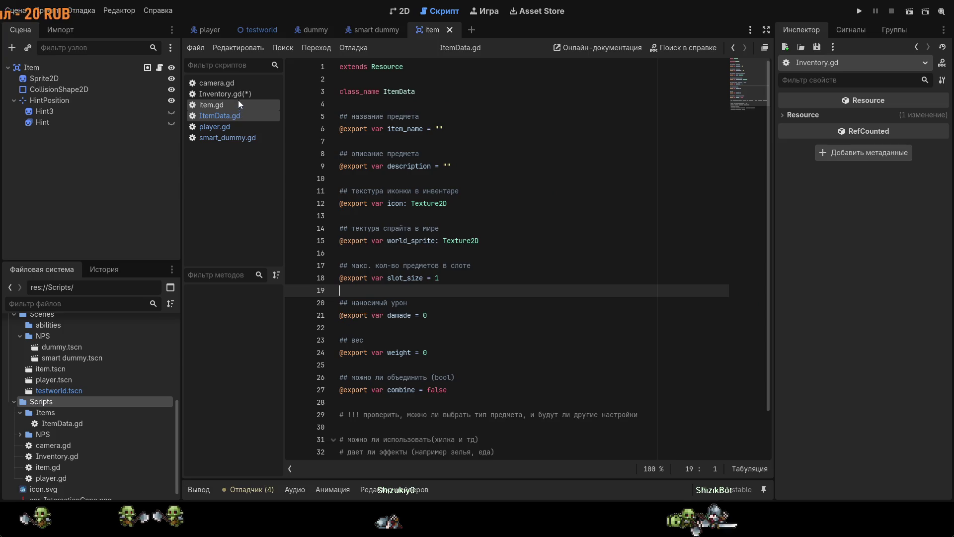
left_click(241, 96)
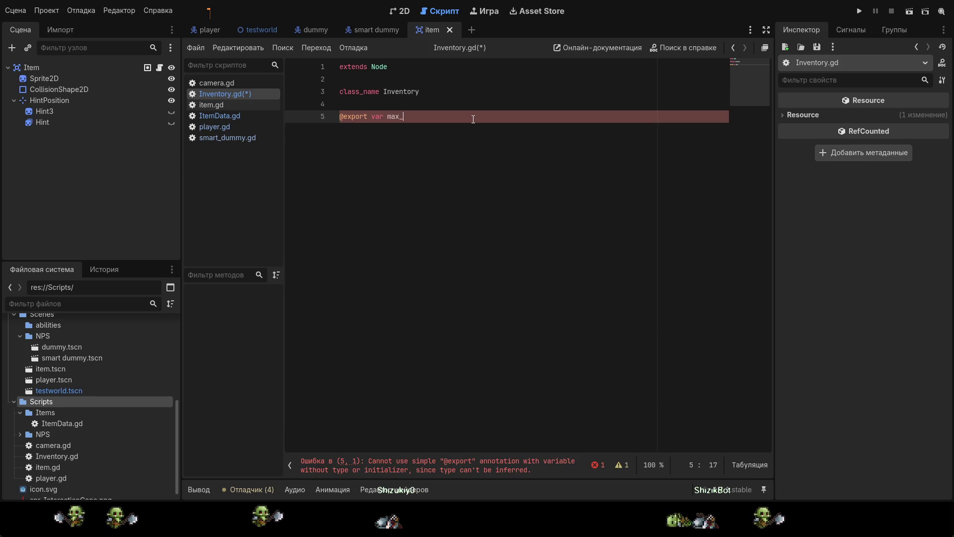
type("ts")
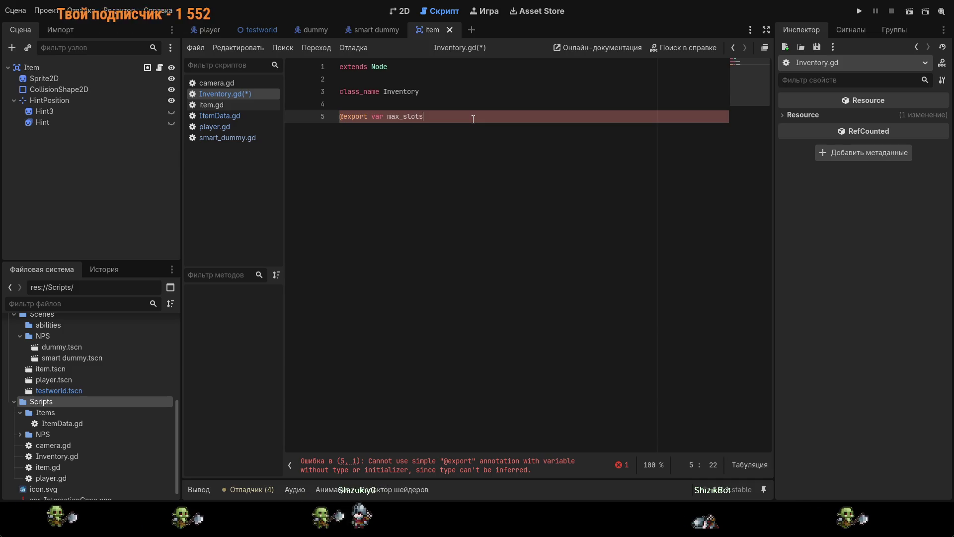
type(" = ")
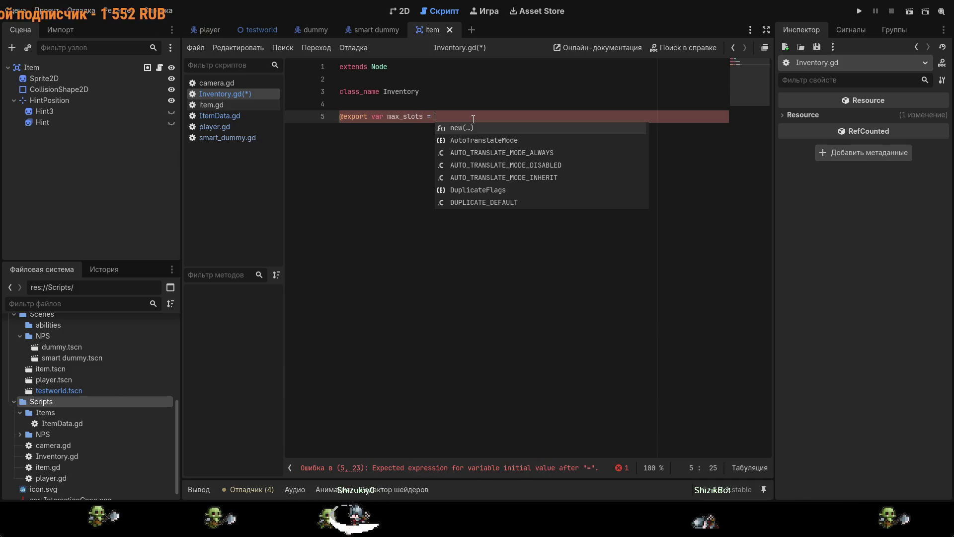
type("5")
key("ctrl+s")
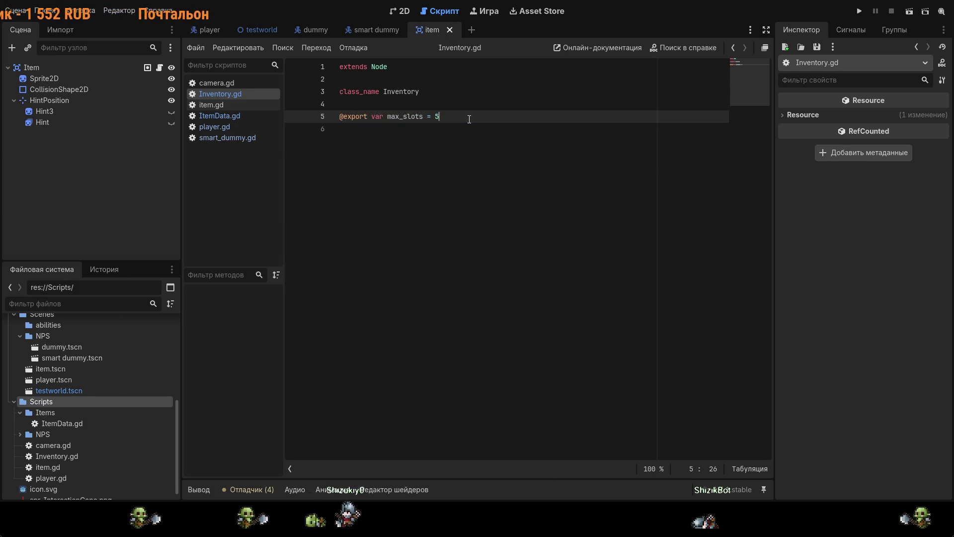
left_click(470, 104)
key("Return")
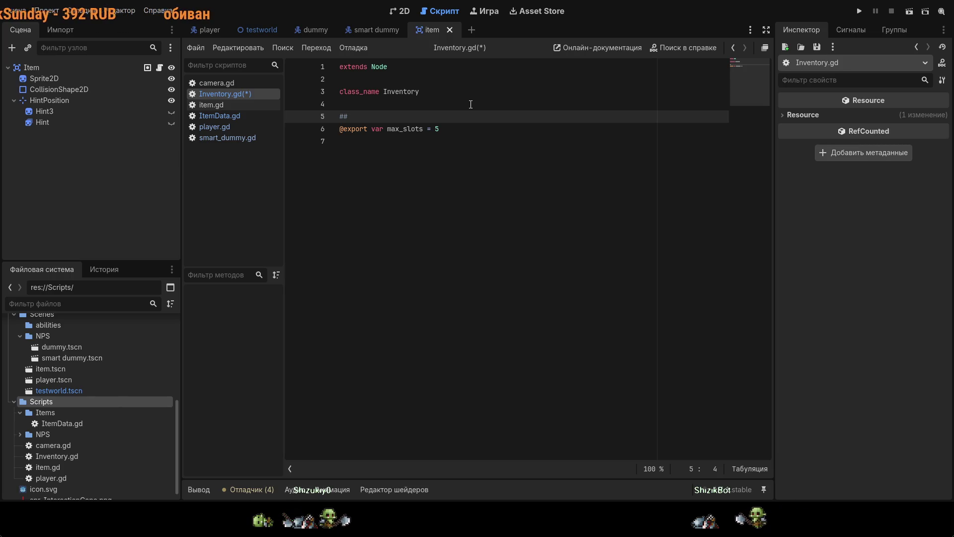
Step: Write the doc comment 'количество слотов инвентаря' above max_slots
type("количеств")
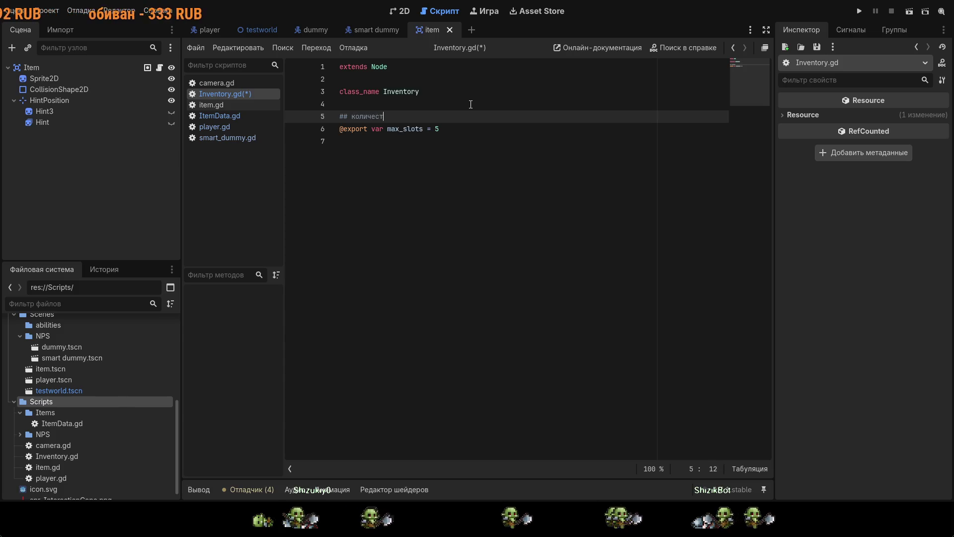
type("о сл")
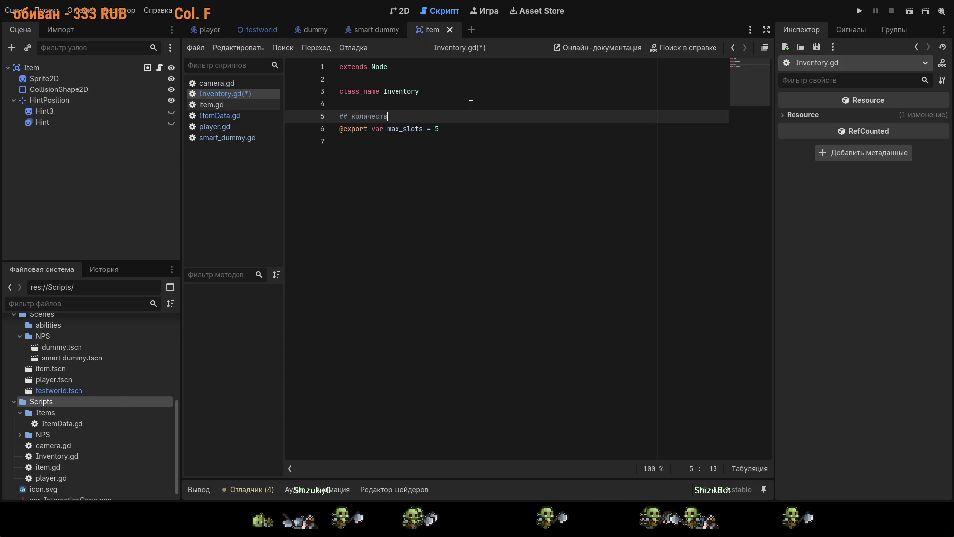
type("отов инвен")
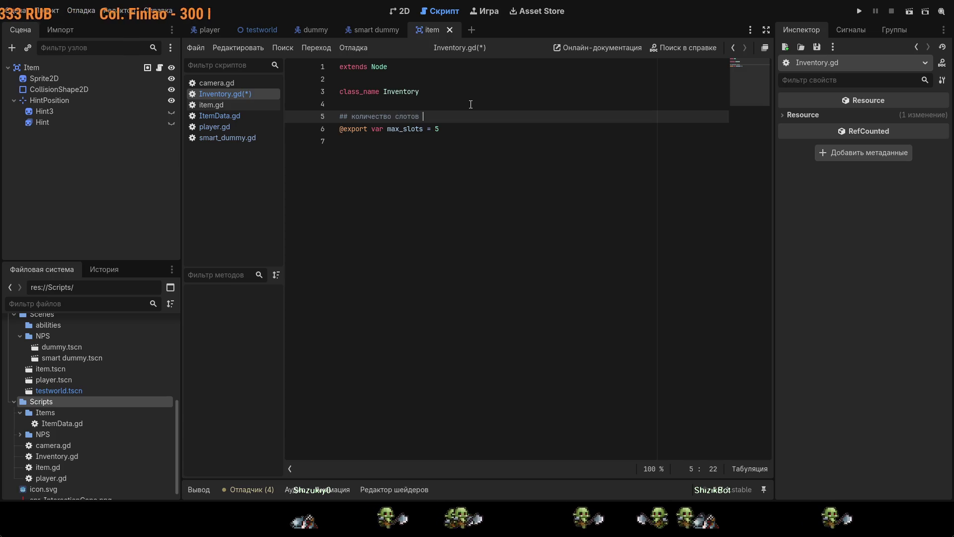
type("тар")
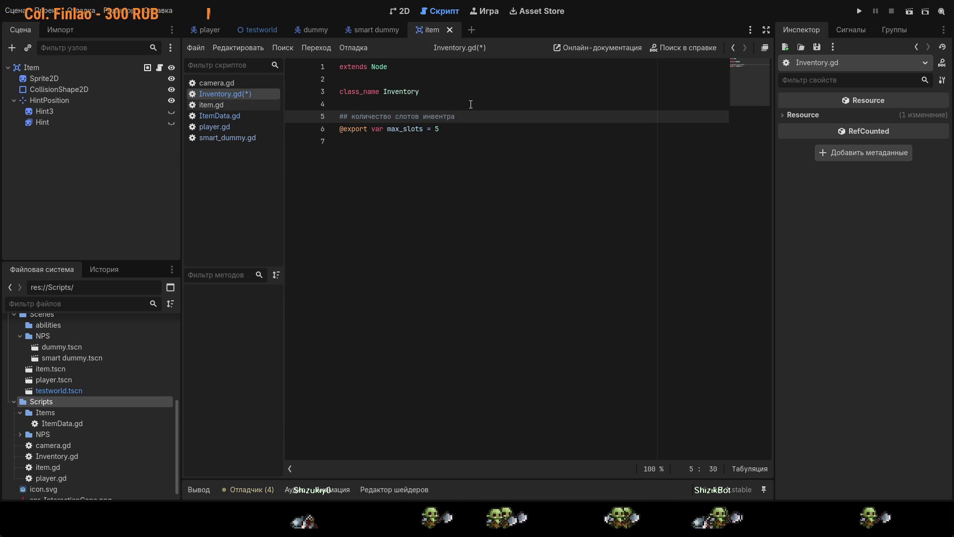
type("я")
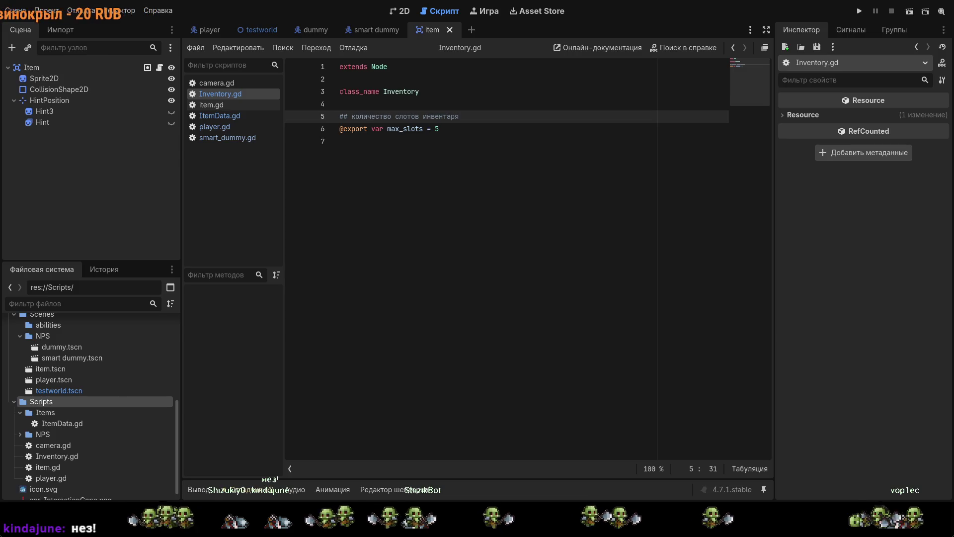
Step: Add a new line 8 below max_slots for the next declaration
left_click(547, 153)
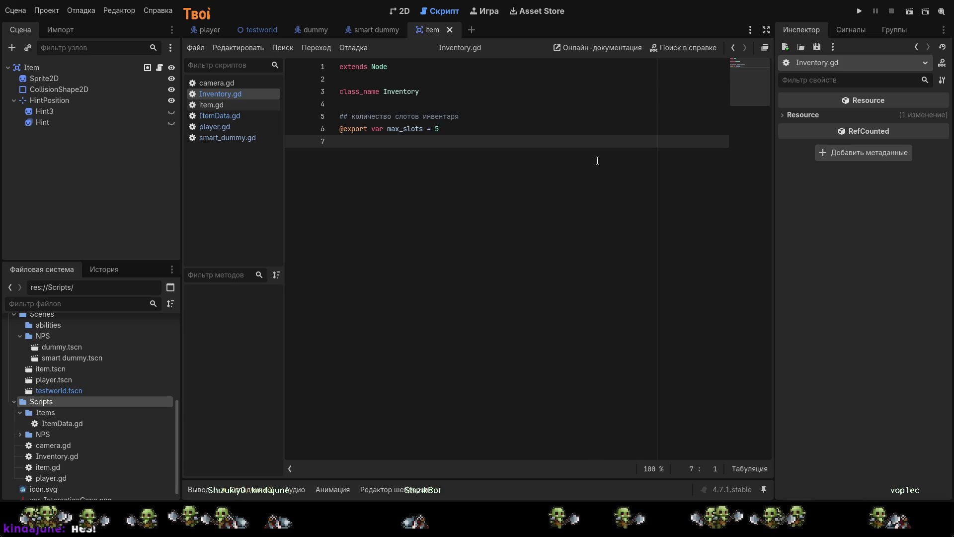
key("Return")
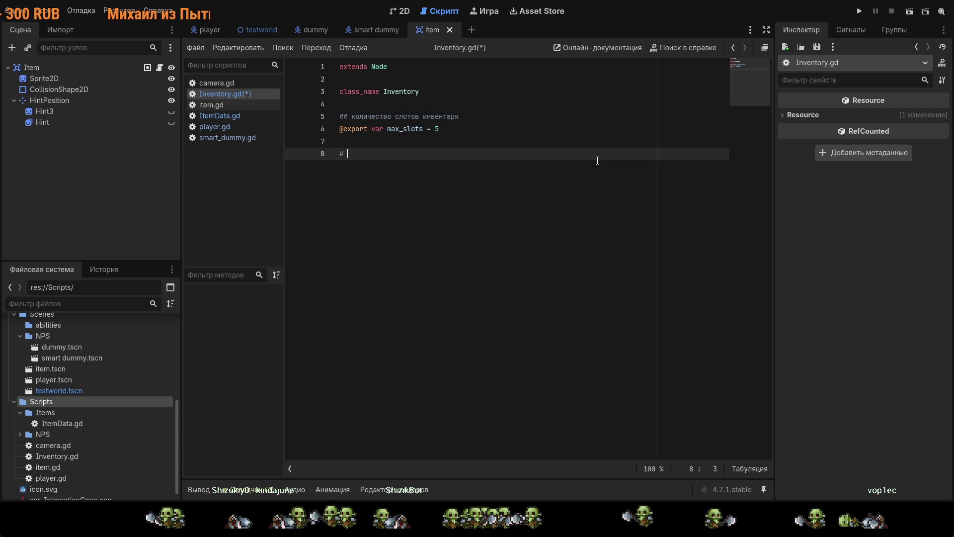
Step: Write the comment '# массив предметов' on line 8 and begin 'var items:' on line 9
type("массив")
key("BackSpace")
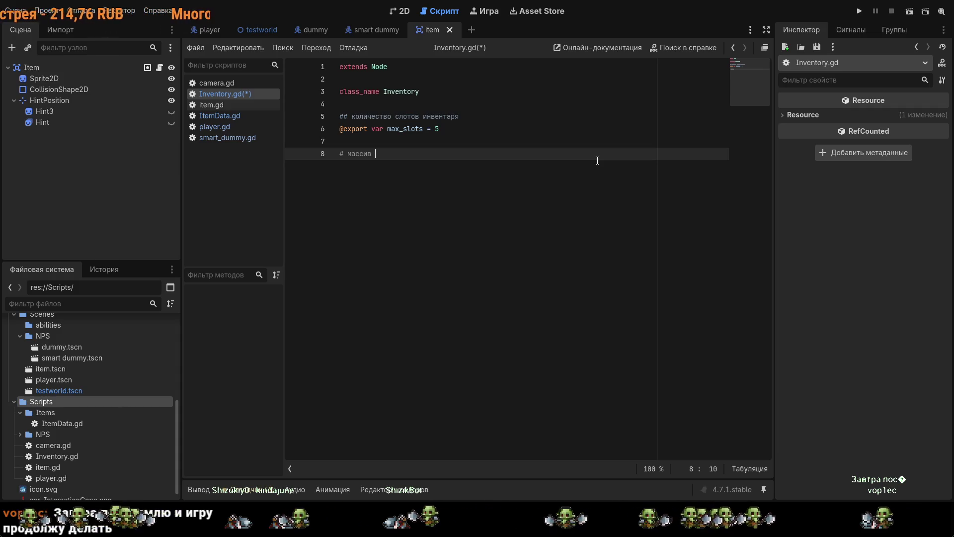
key("BackSpace")
key("BackSpace")
key("BackSpace")
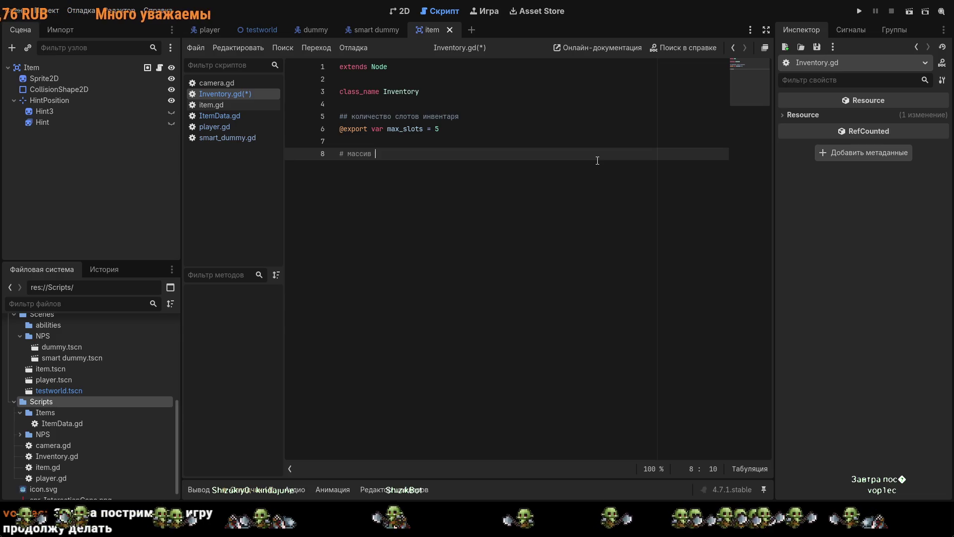
type("массик")
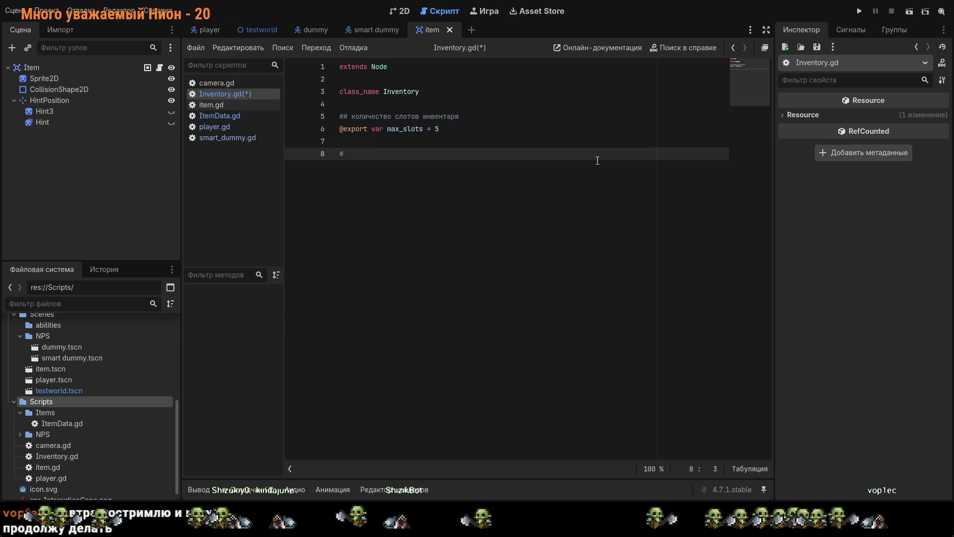
key("BackSpace")
type("в предметов")
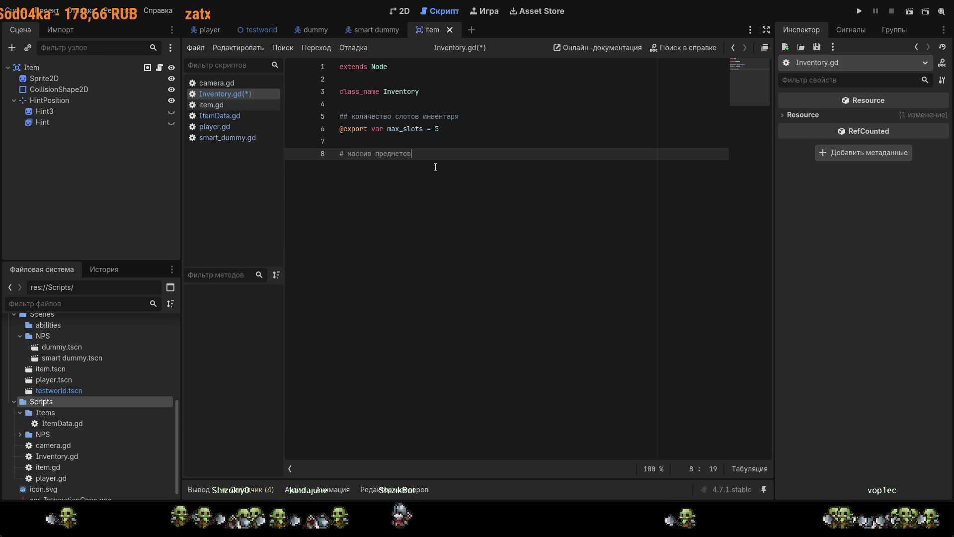
key("Return")
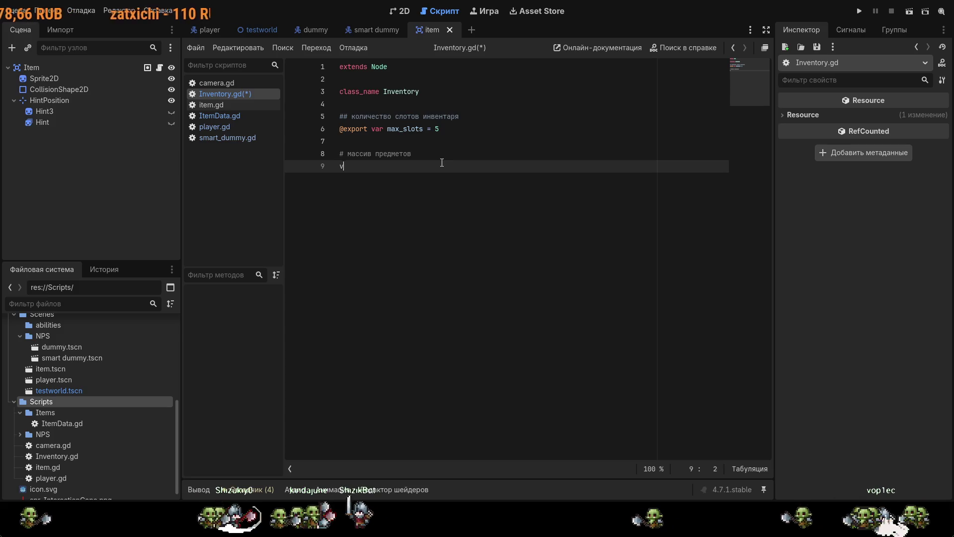
type("ar items:")
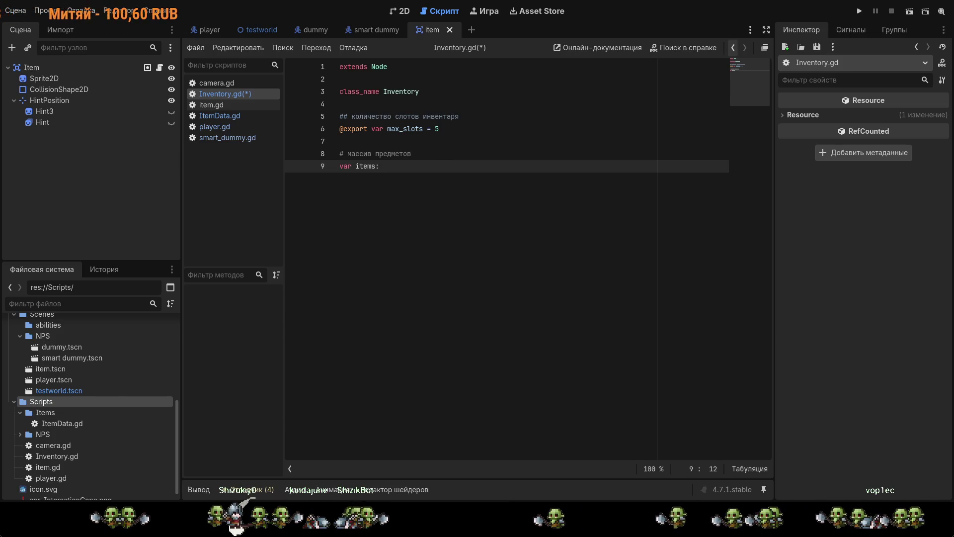
Step: Look at item.gd, then bring up player.gd and scroll to its top
left_click(229, 106)
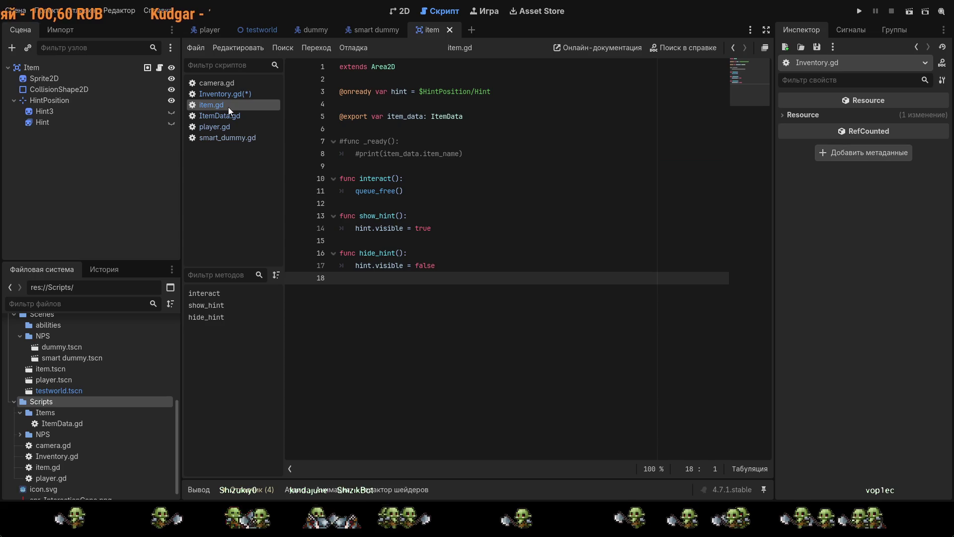
left_click(230, 113)
left_click(227, 128)
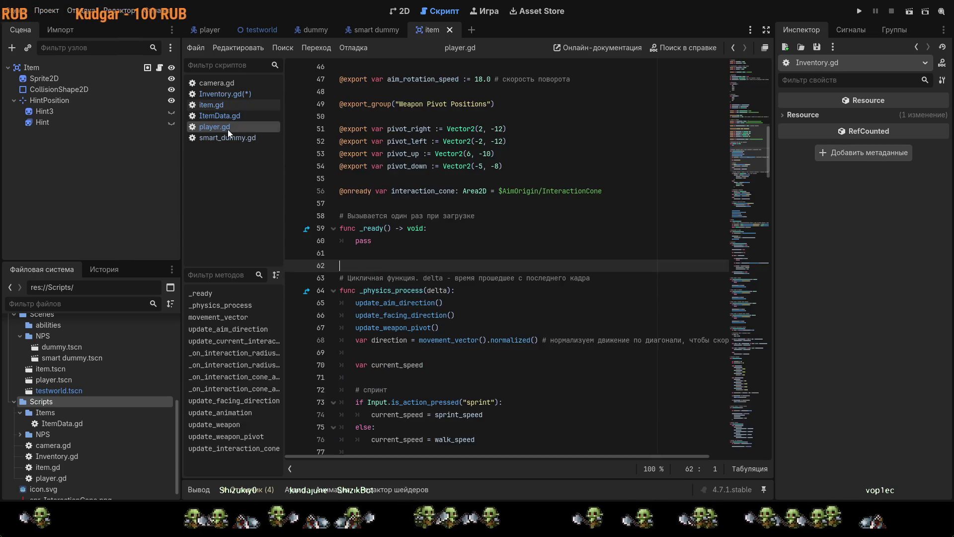
scroll(397, 189, "up", 9)
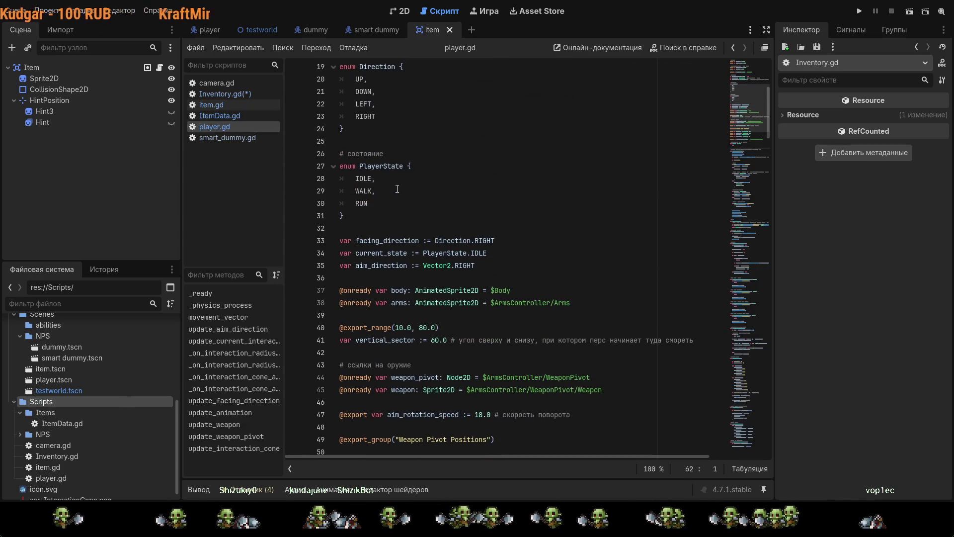
scroll(397, 188, "up", 6)
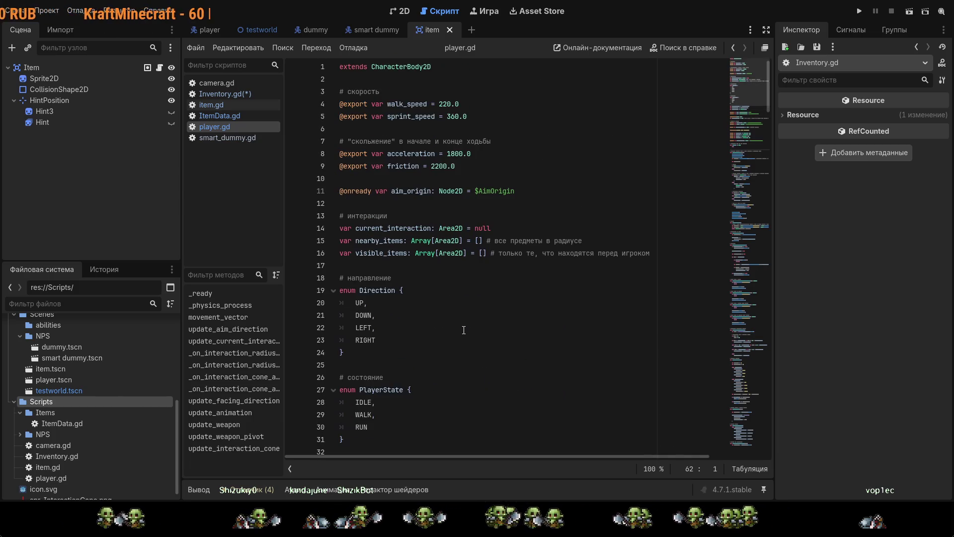
Step: Open the Array documentation from player.gd's Array[Area2D] declaration on line 15
left_click_drag(412, 243, 483, 242)
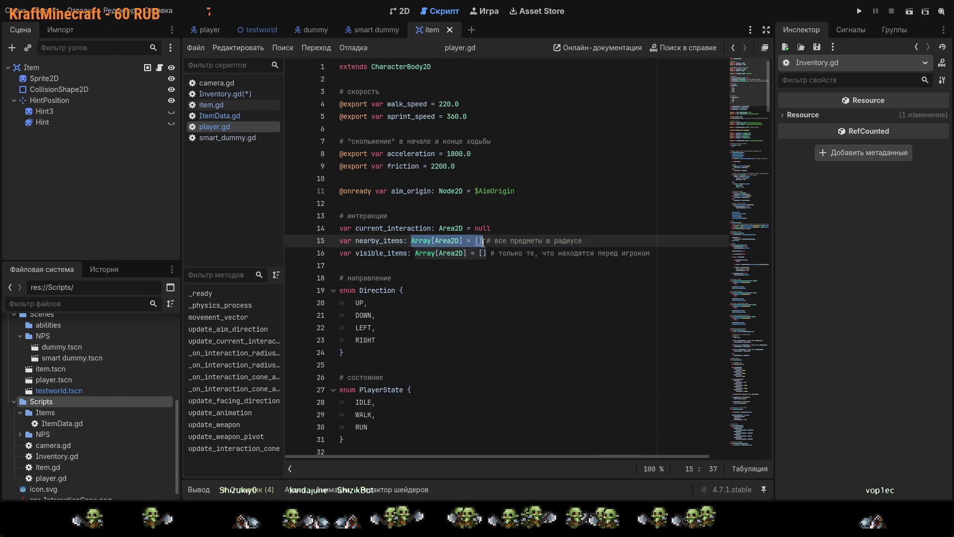
left_click(516, 296)
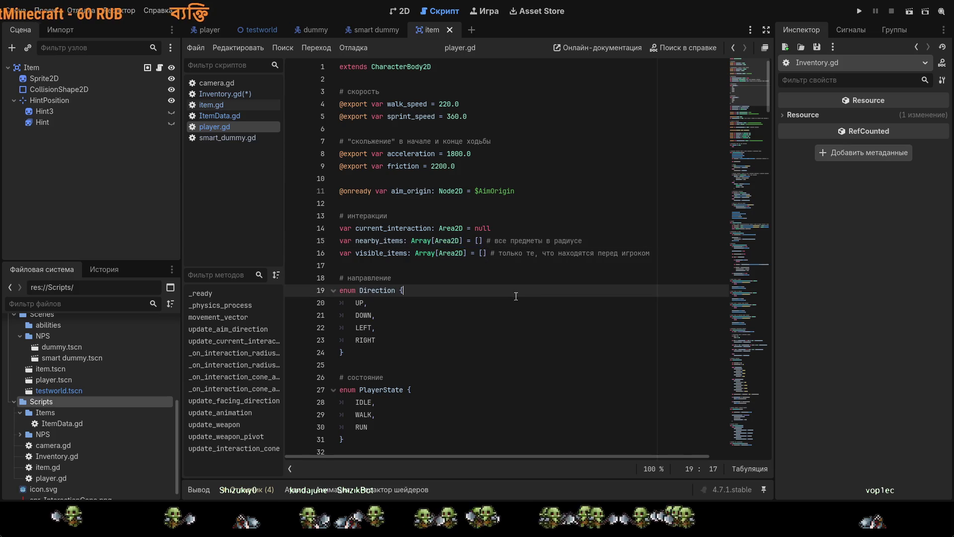
left_click(453, 242)
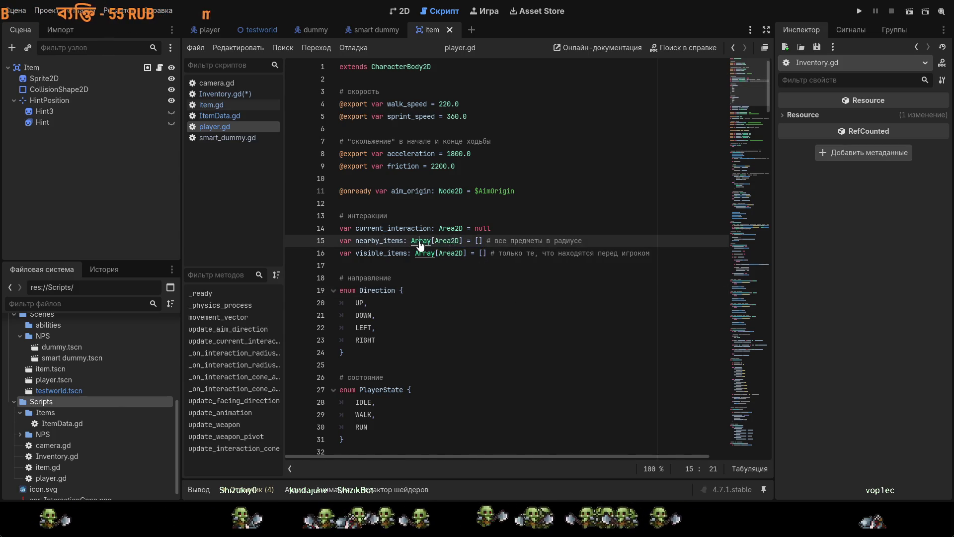
left_click(450, 242, "ctrl")
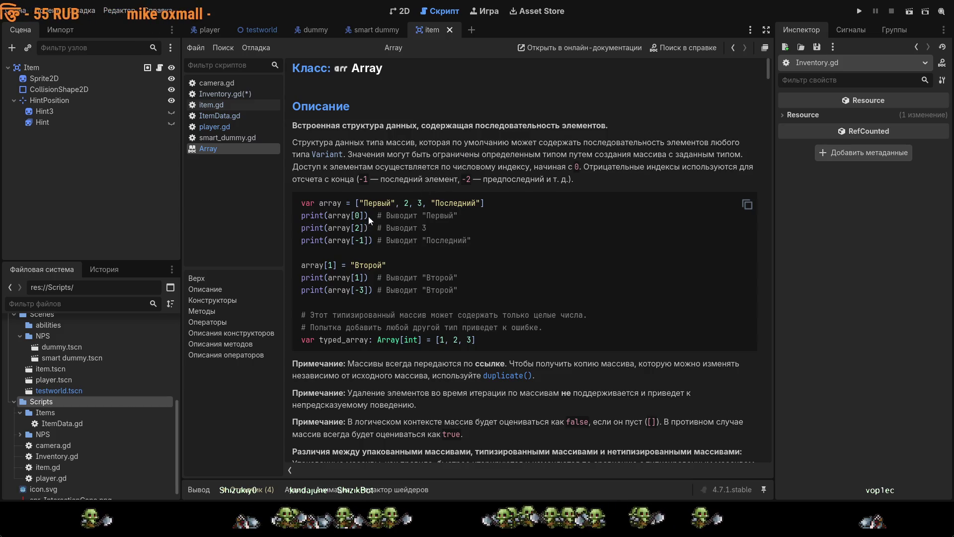
Step: Read through the Array help page, then close it
scroll(405, 180, "down", 5)
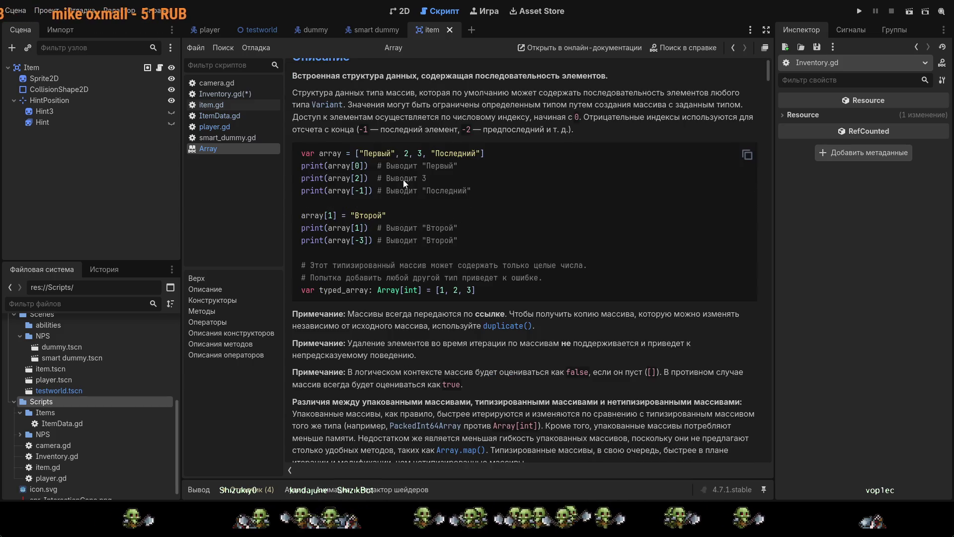
scroll(408, 180, "down", 3)
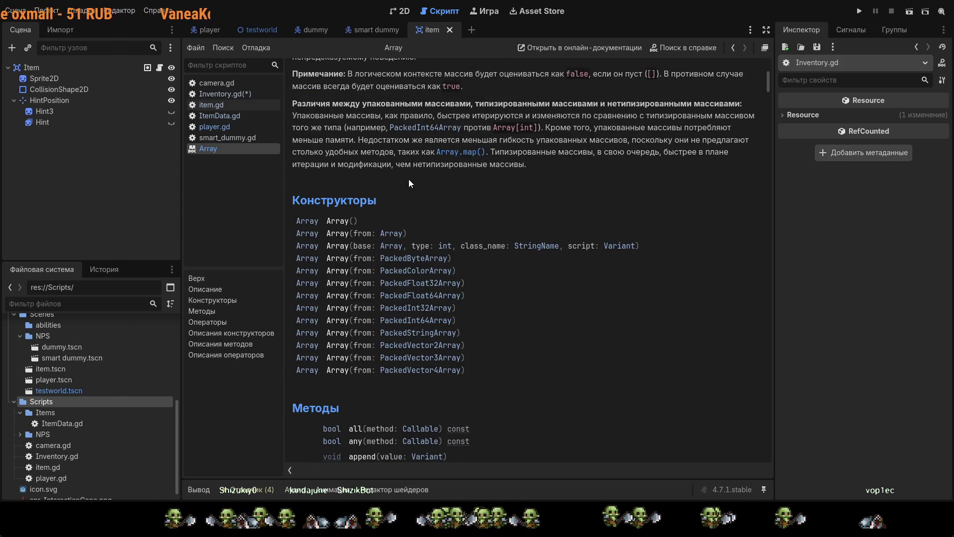
scroll(445, 348, "down", 1)
scroll(445, 344, "up", 1)
scroll(445, 341, "up", 4)
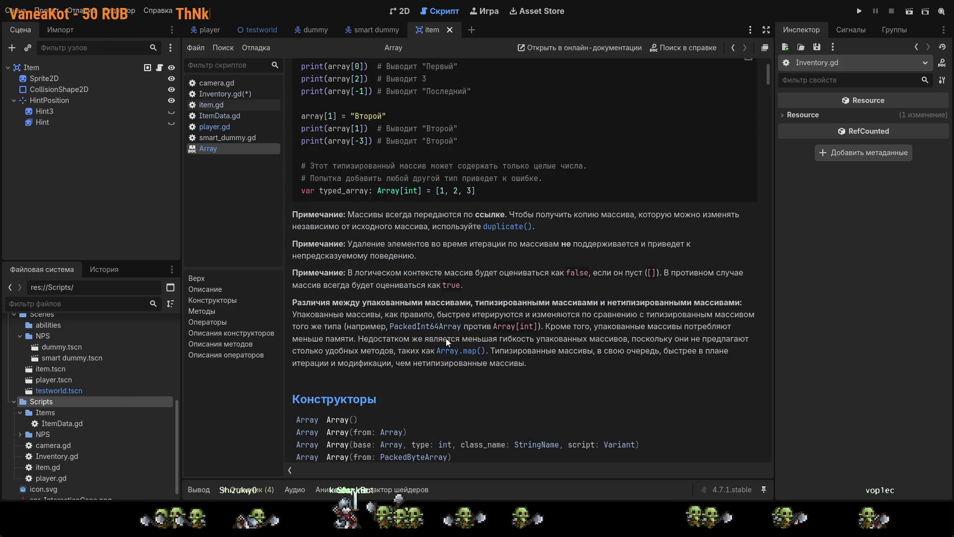
scroll(466, 150, "up", 1)
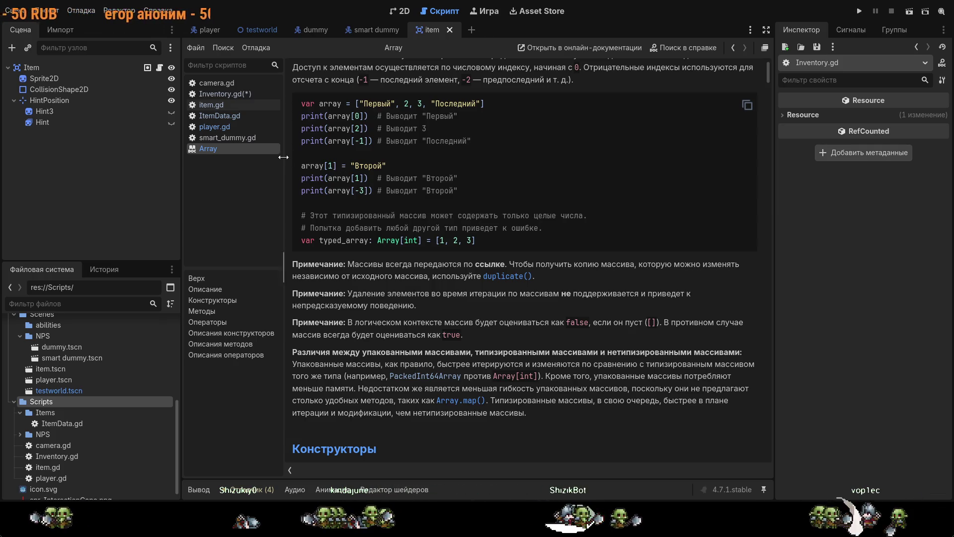
middle_click(255, 150)
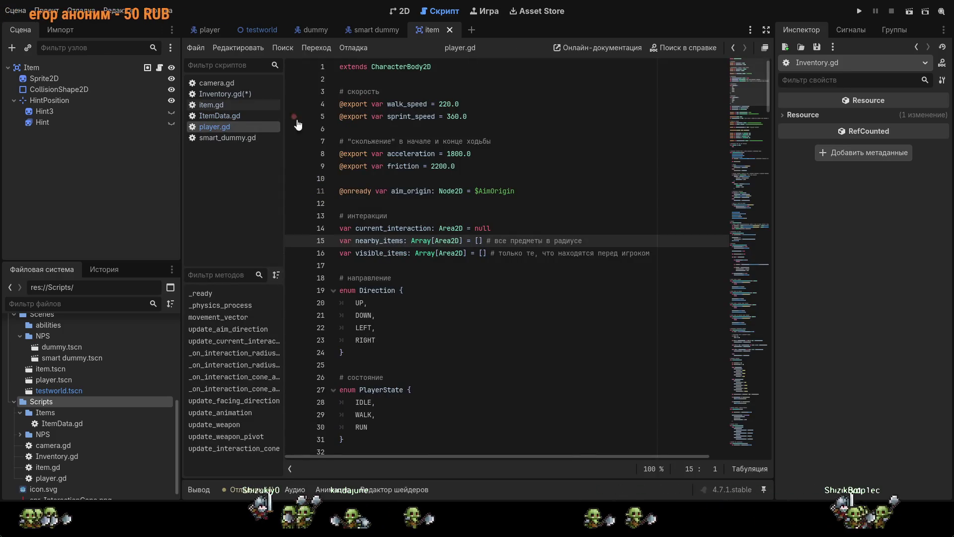
Step: In Inventory.gd, complete line 9 as 'var items: Array[ItemData] = []' and save
left_click(229, 93)
type("Arr")
key("Return")
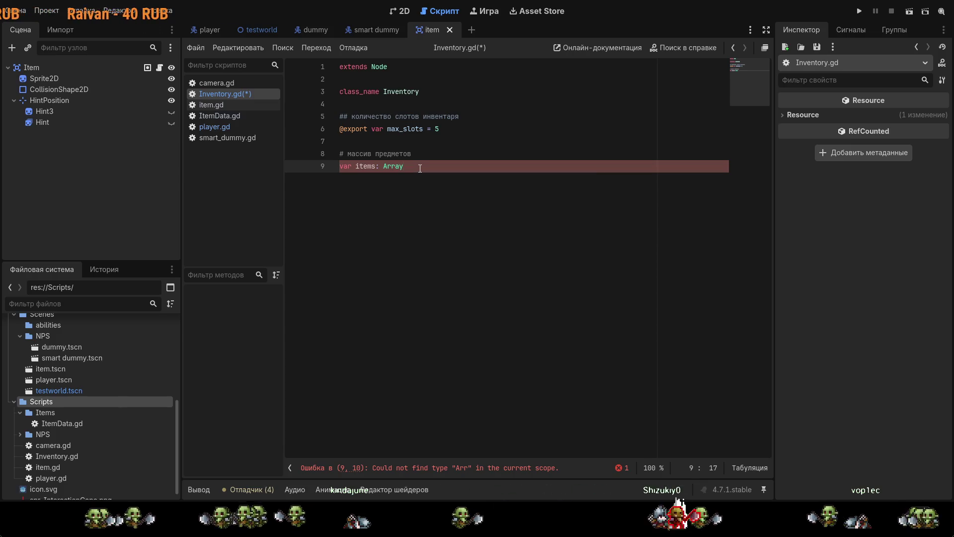
type("[")
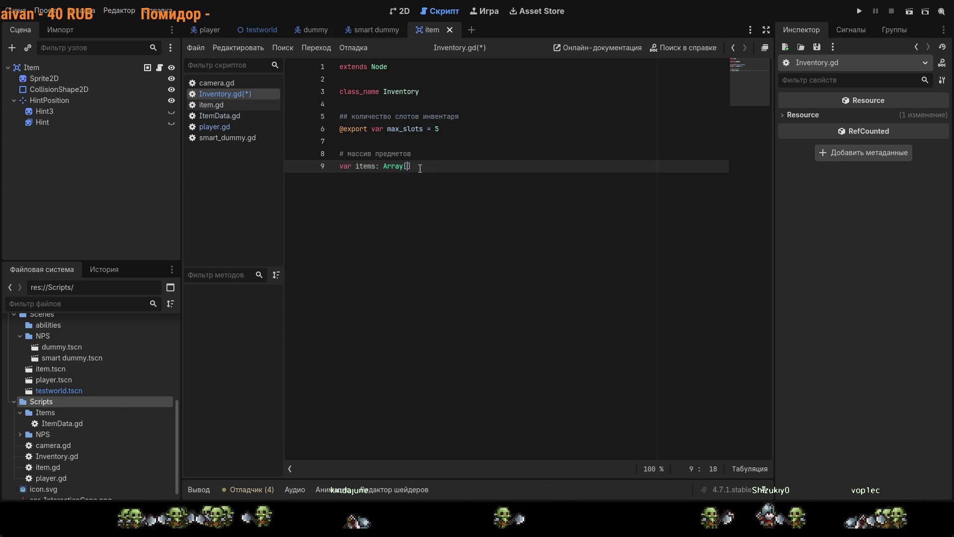
type("Ite")
key("Down")
key("Up")
key("Return")
type("= []")
key("ctrl+s")
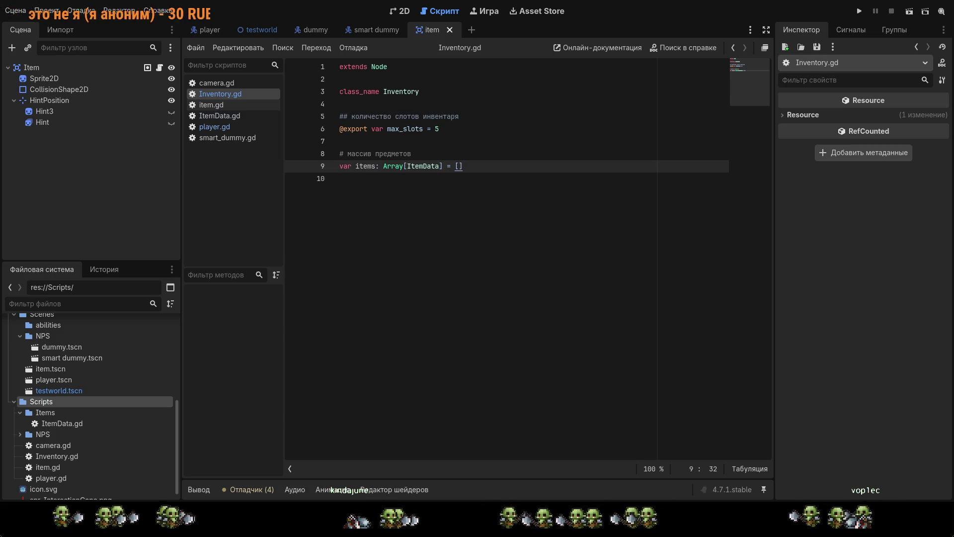
Step: Add blank lines below the declaration and start a 'func' on line 12
left_click(477, 179)
key("Return")
type("func")
key("BackSpace")
key("BackSpace")
key("BackSpace")
key("Return")
type("func")
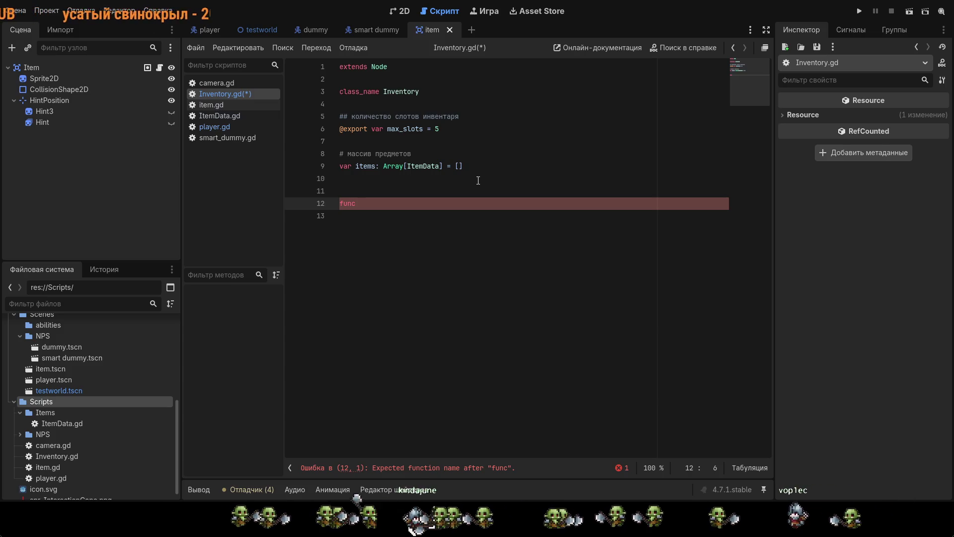
Step: Name the function add_item, checking ItemData.gd and item.gd before returning to Inventory.gd
type("_ite")
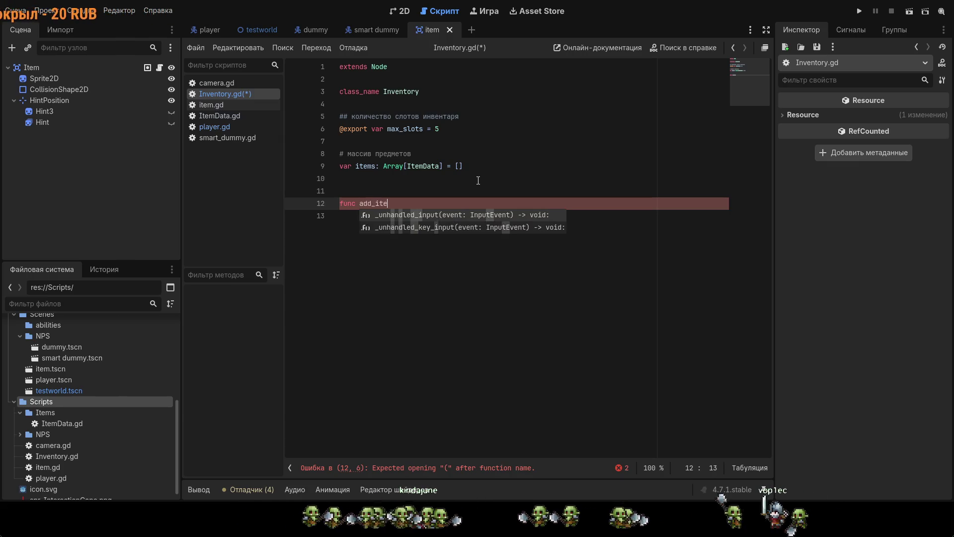
type("m(")
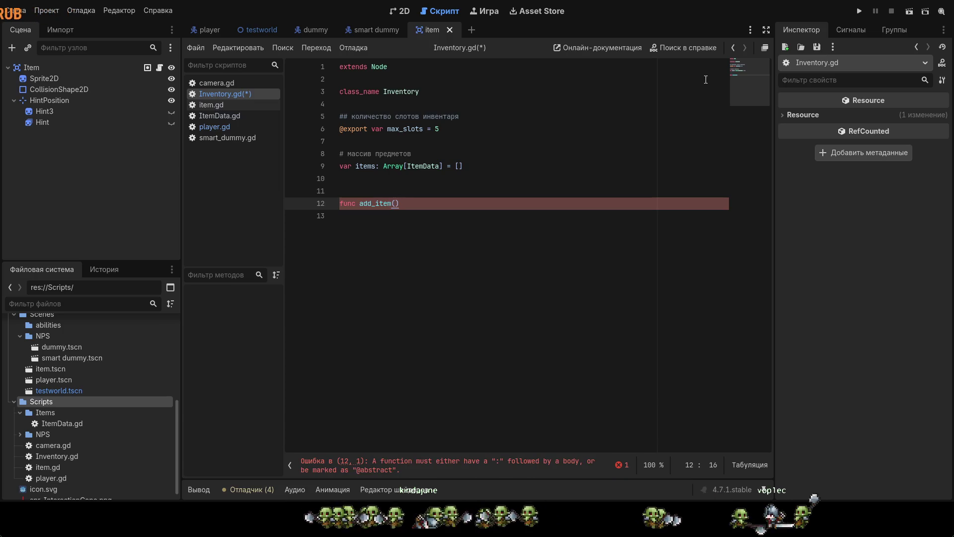
left_click(234, 113)
left_click(240, 107)
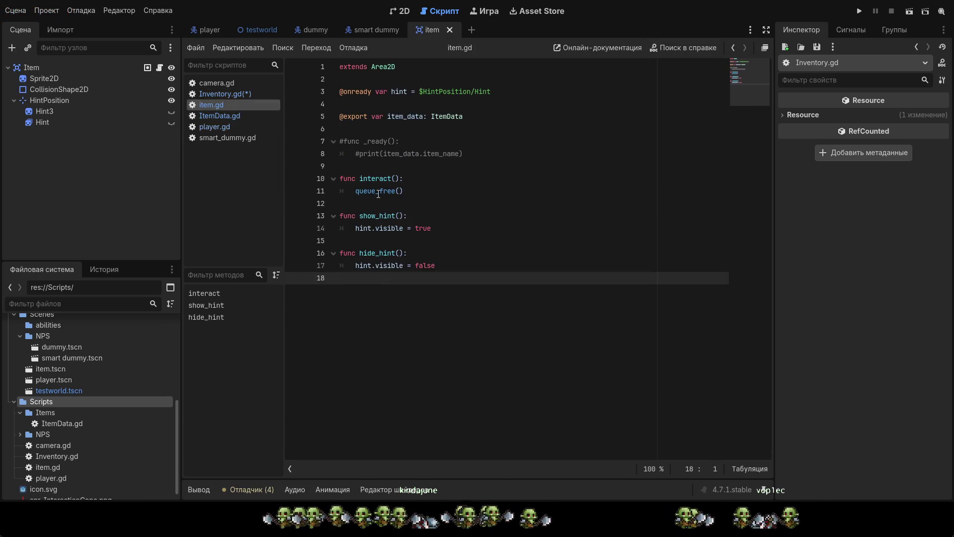
left_click(218, 117)
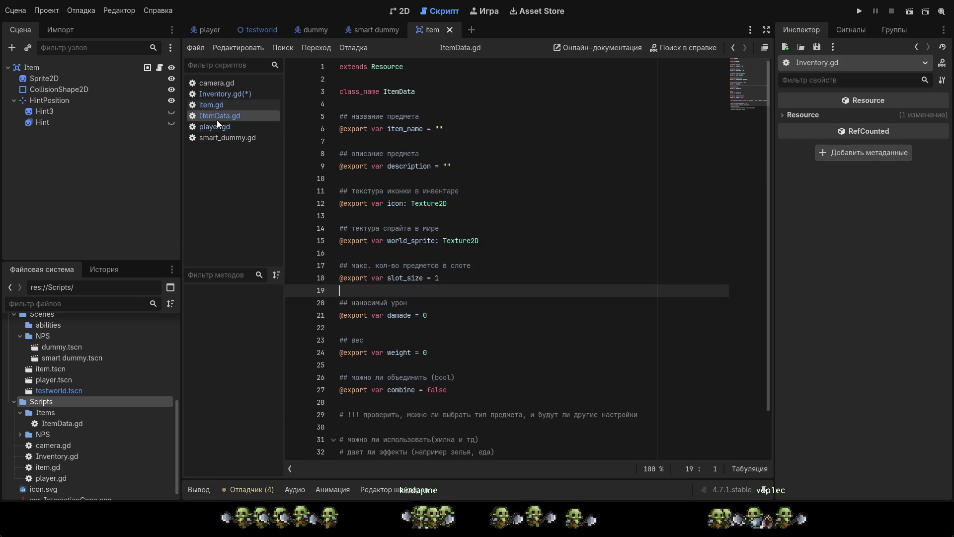
scroll(416, 226, "down", 1)
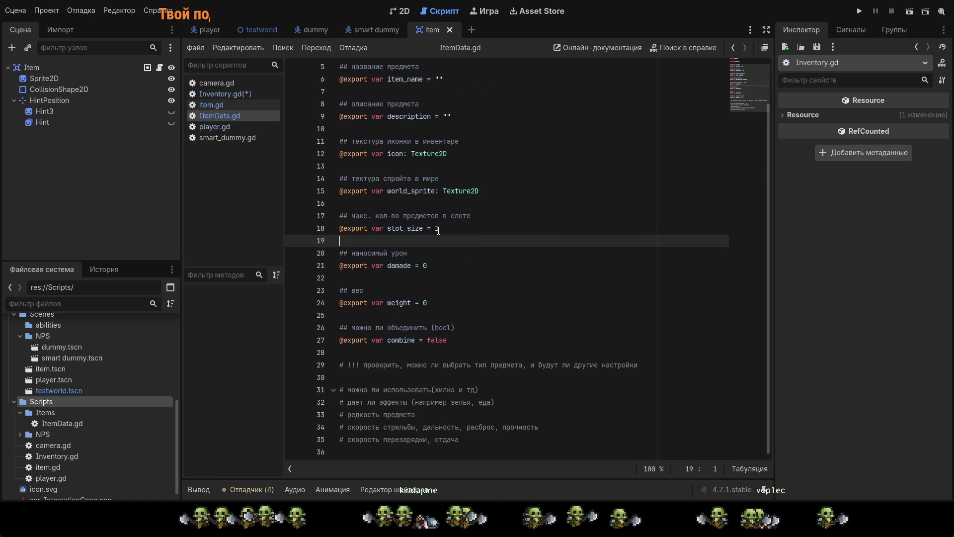
left_click(195, 106)
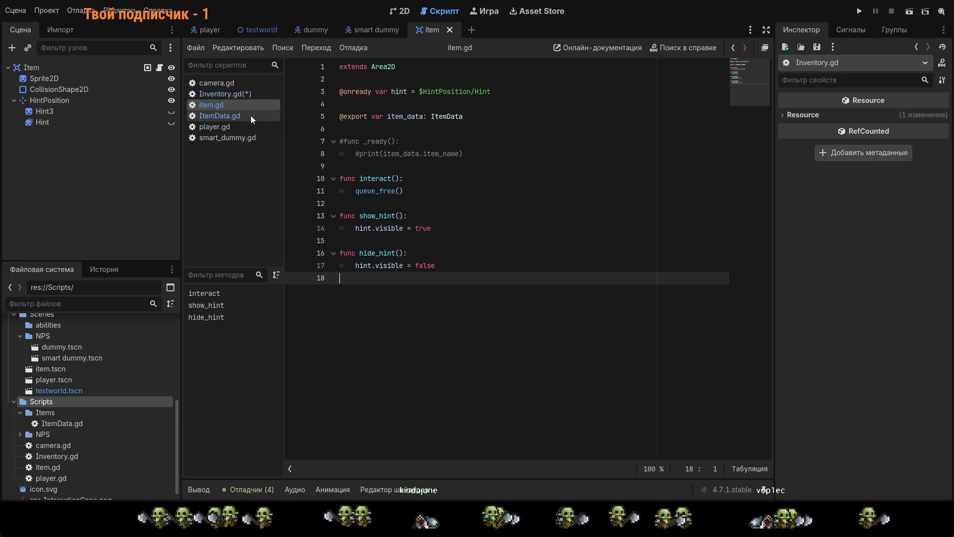
left_click(253, 95)
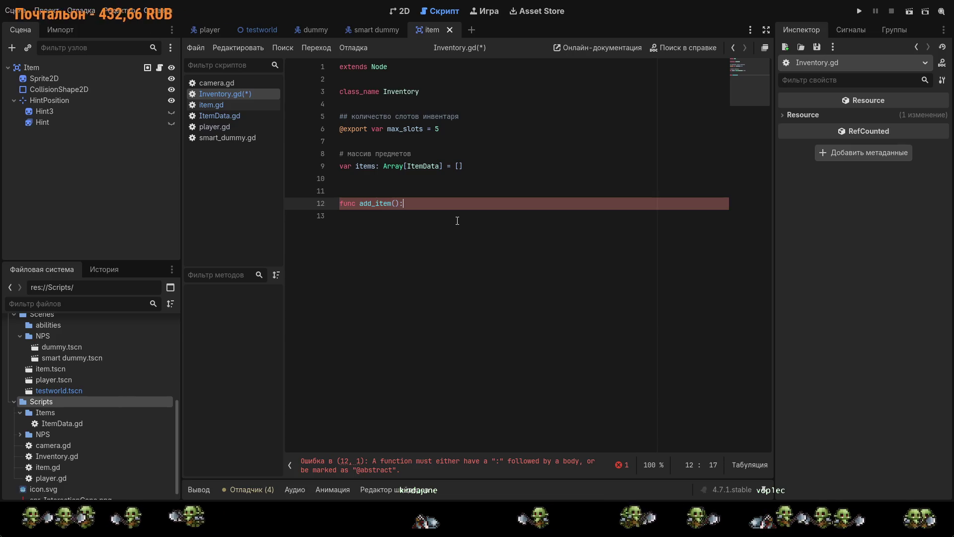
Step: Give add_item an indented body line calling items.append()
key("Return")
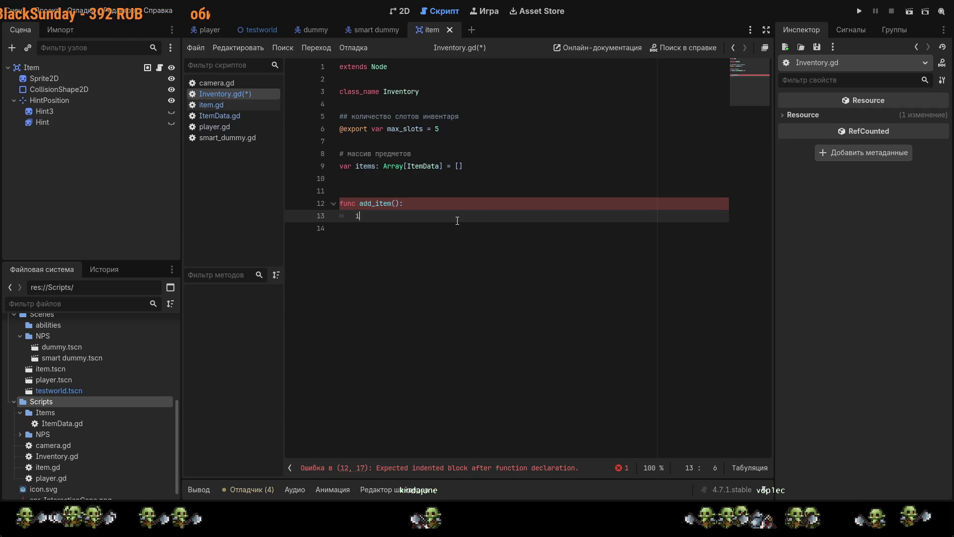
key("Return")
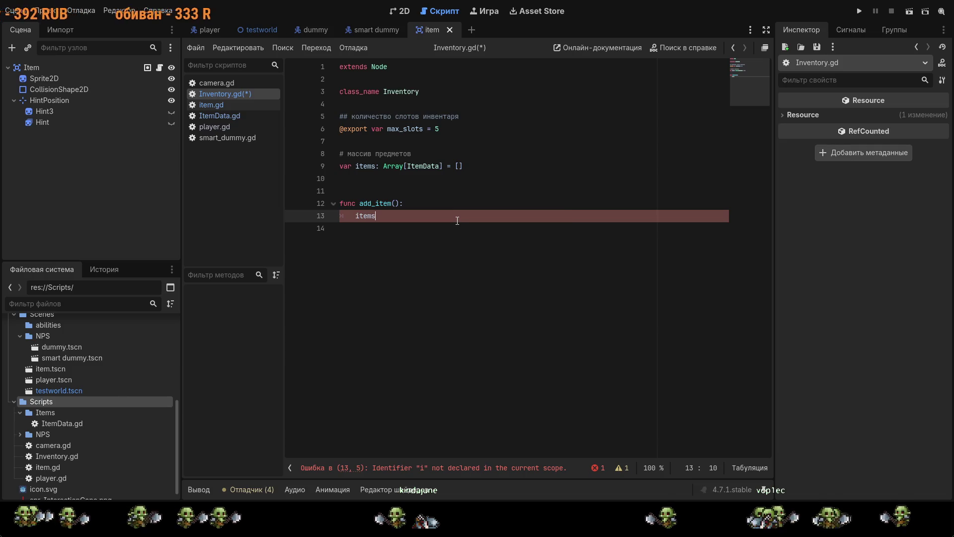
type("ap")
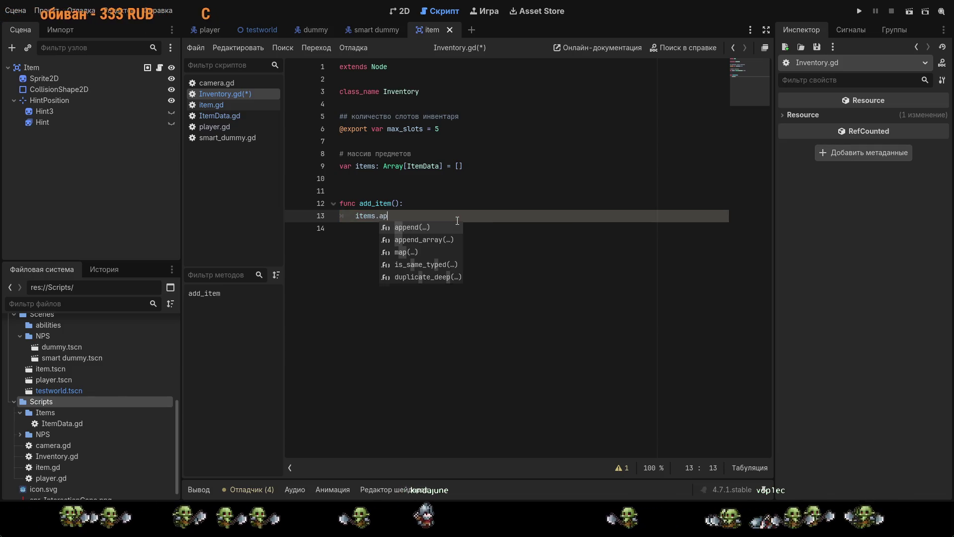
key("Return")
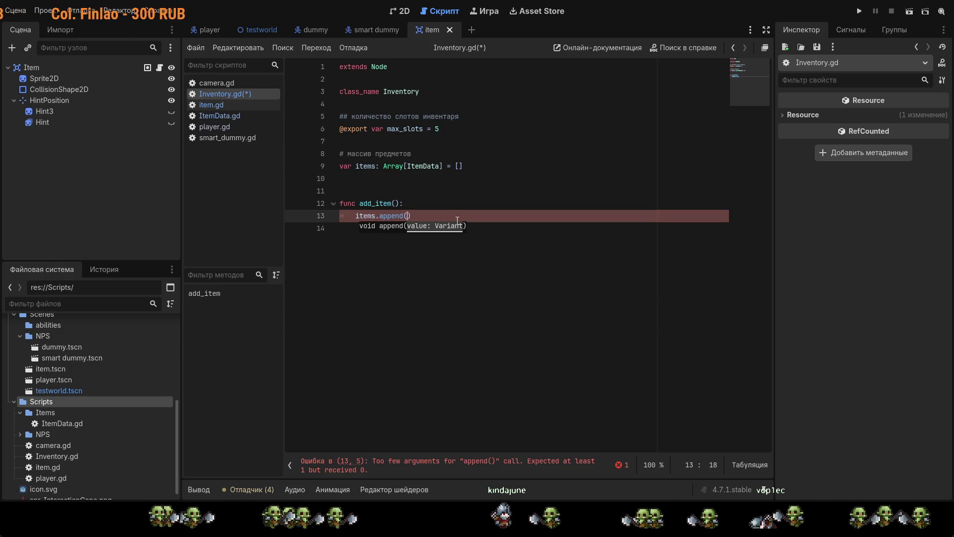
key("Escape")
Step: Add the parameter 'item: ItemData' to add_item and save the script
key("Up")
key("Left")
key("Left")
type("item_")
key("BackSpace")
type(": I")
key("Return")
key("ctrl+s")
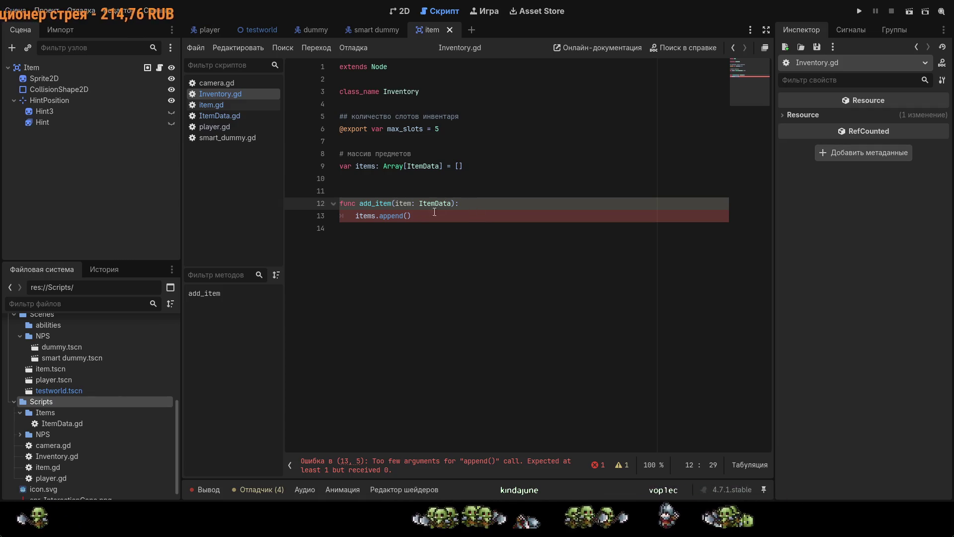
key("Right")
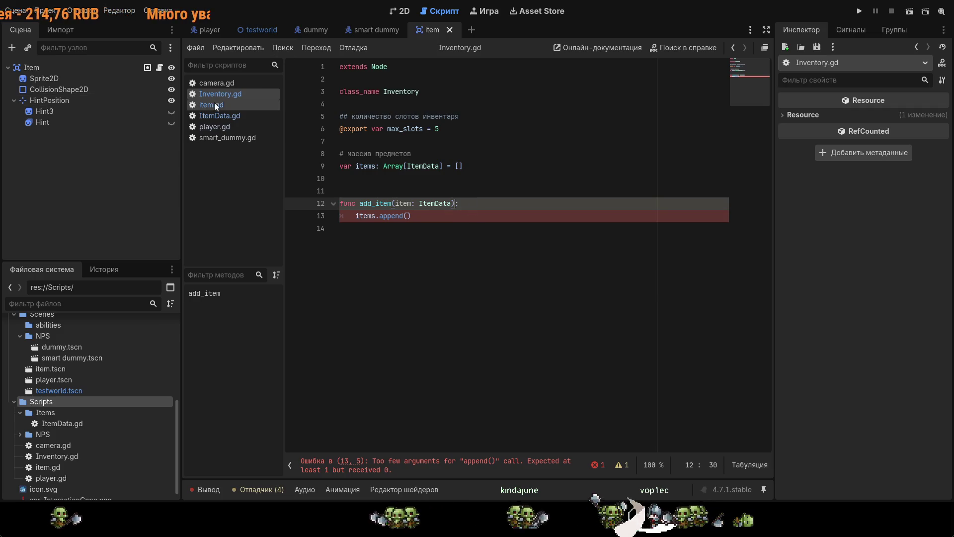
left_click(244, 105)
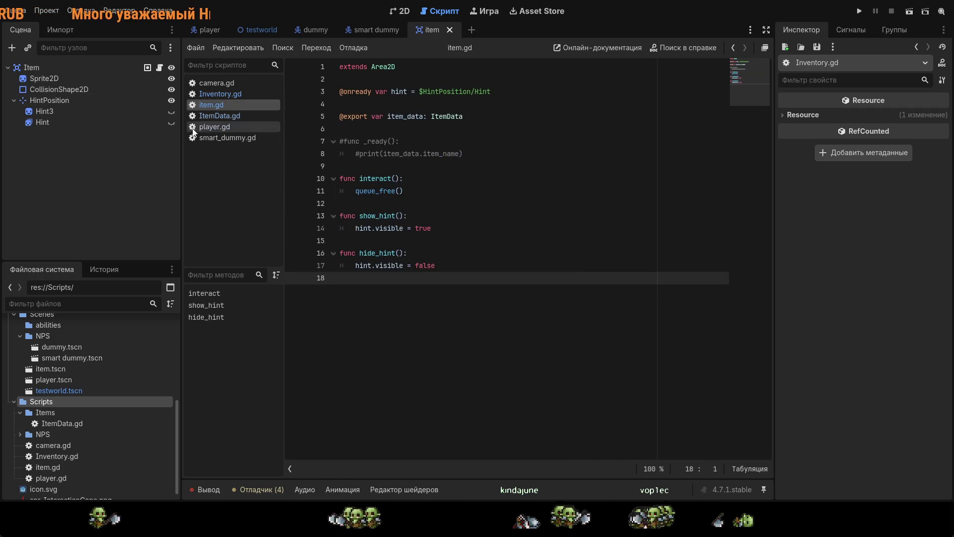
left_click(263, 116)
left_click(234, 127)
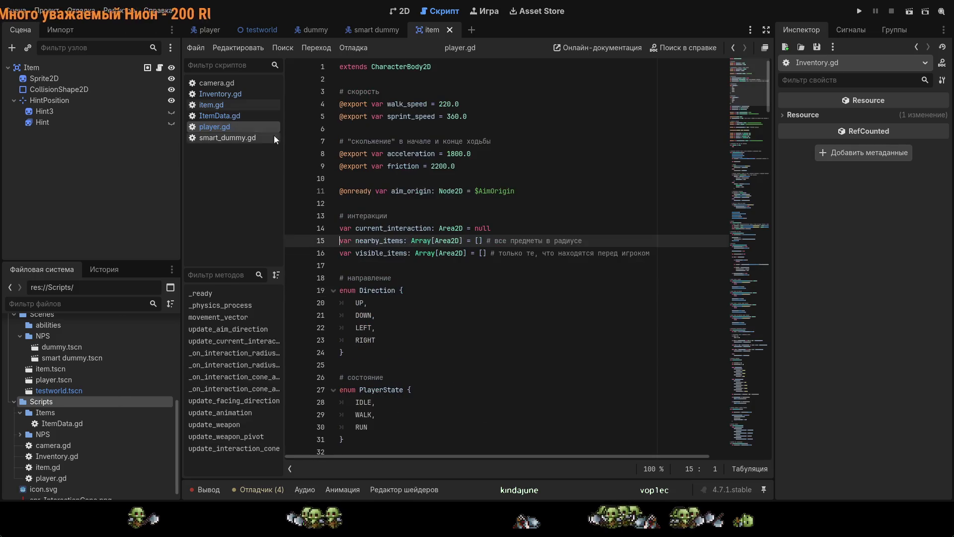
scroll(501, 239, "down", 20)
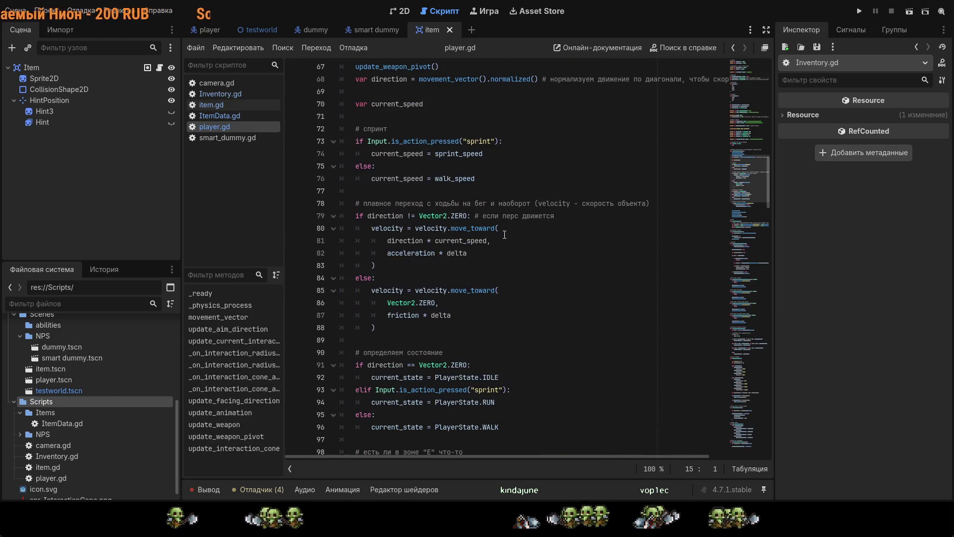
scroll(505, 234, "down", 16)
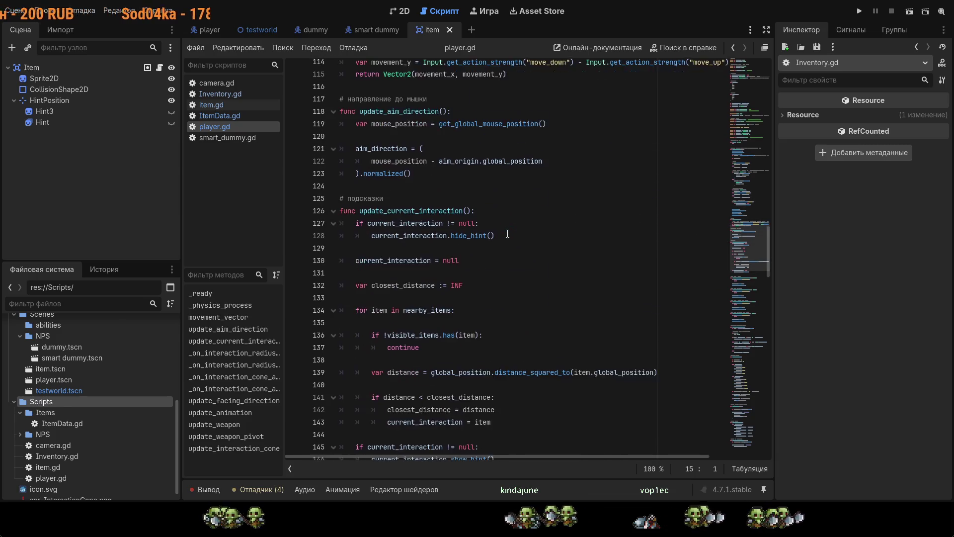
scroll(508, 234, "down", 20)
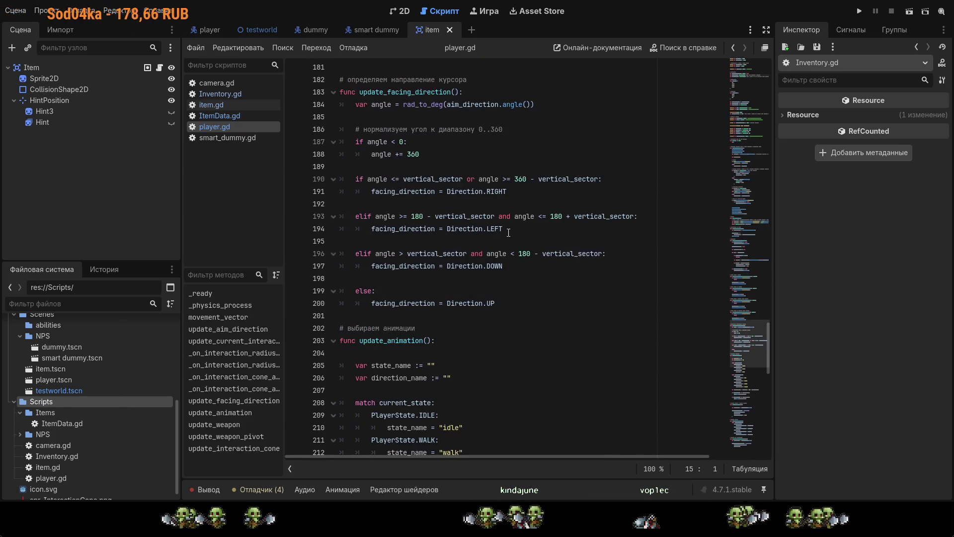
scroll(509, 232, "down", 14)
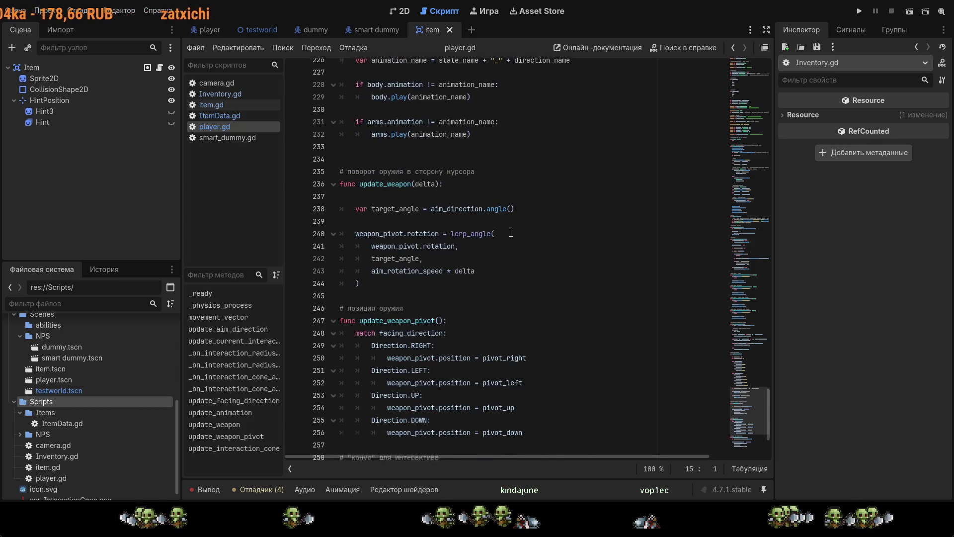
left_click(220, 95)
left_click(222, 84)
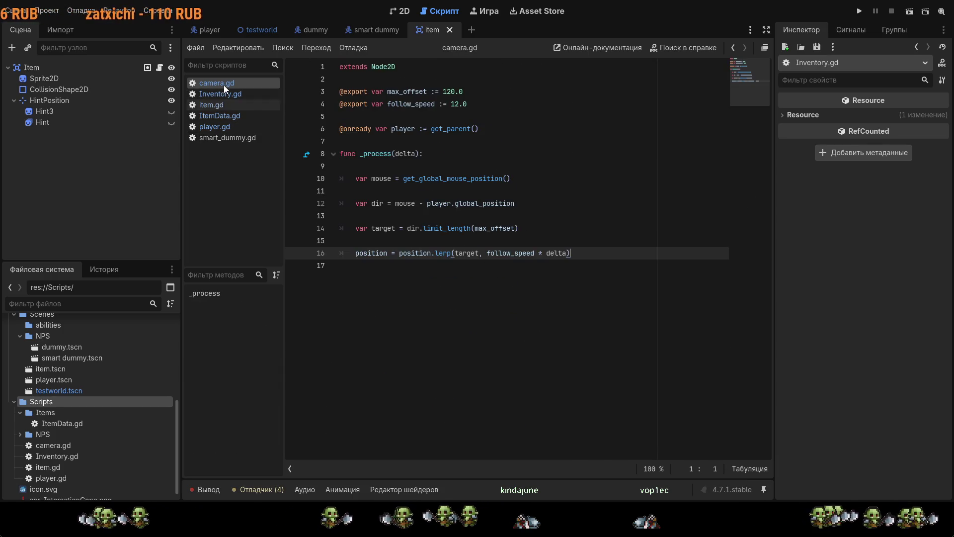
left_click(226, 93)
left_click(224, 84)
left_click(225, 91)
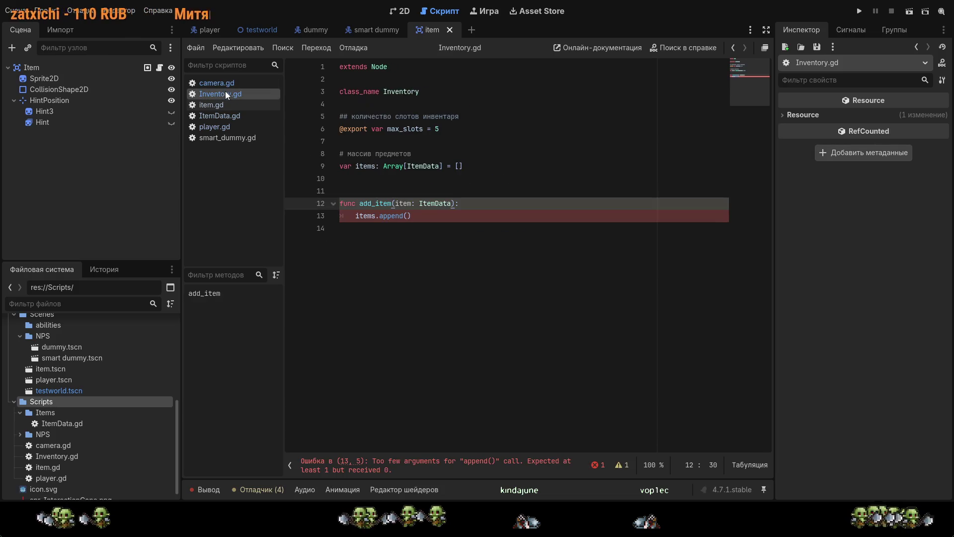
left_click(308, 335)
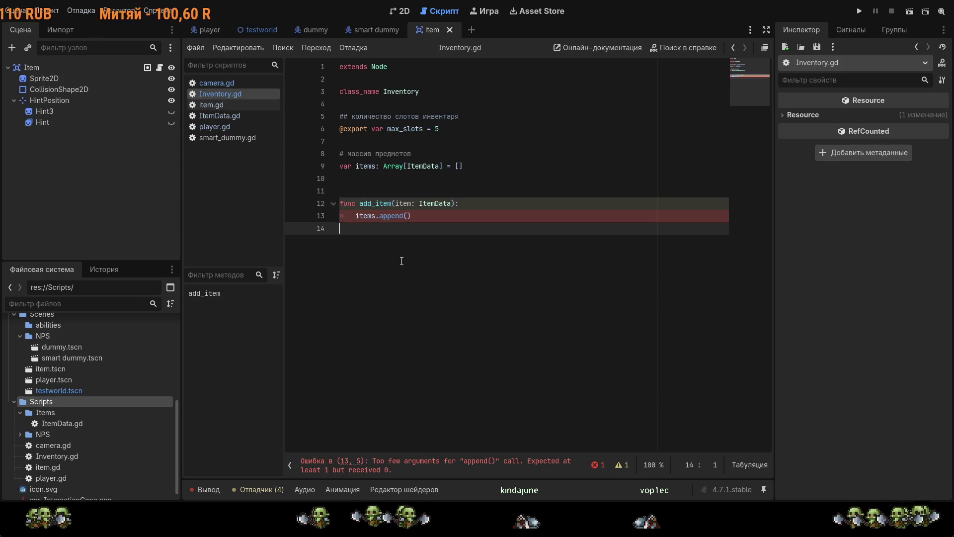
left_click(458, 204)
Step: Make add_item return bool and end it with an indented 'return true', saving
type(":")
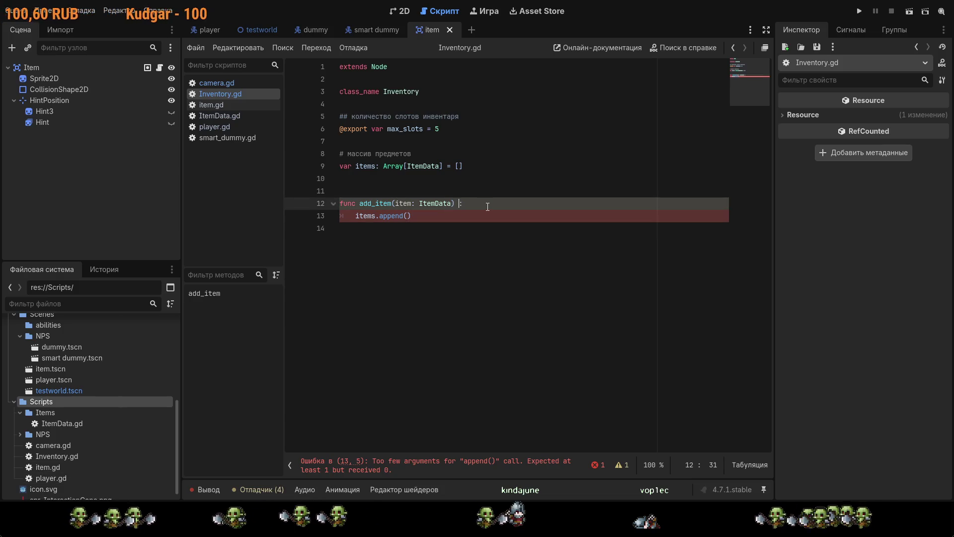
type("-> bool")
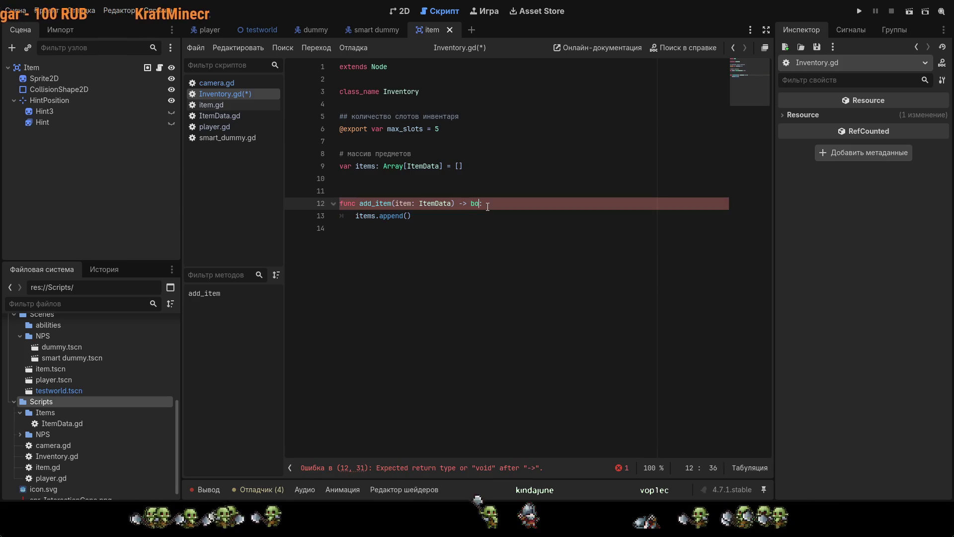
key("ctrl+s")
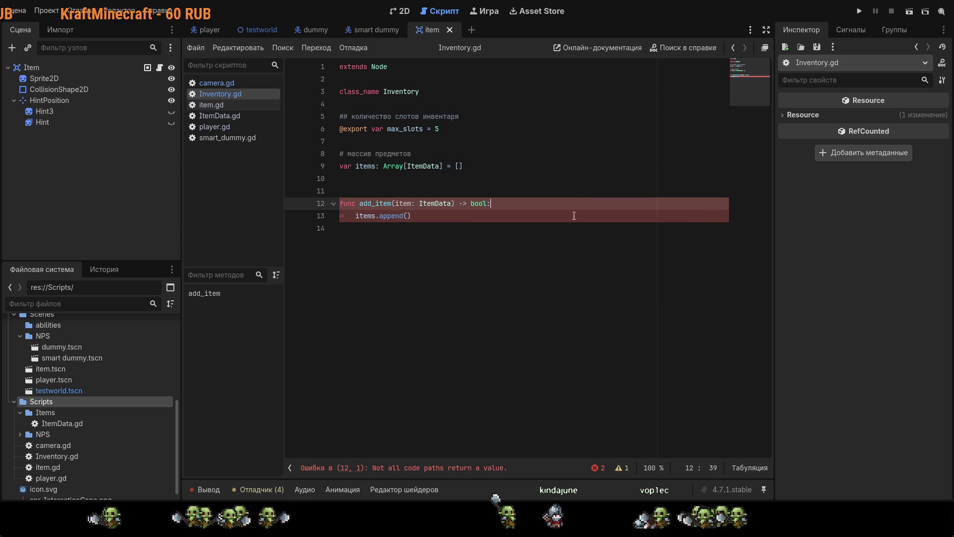
left_click(564, 226)
key("Return")
key("Up")
key("Tab")
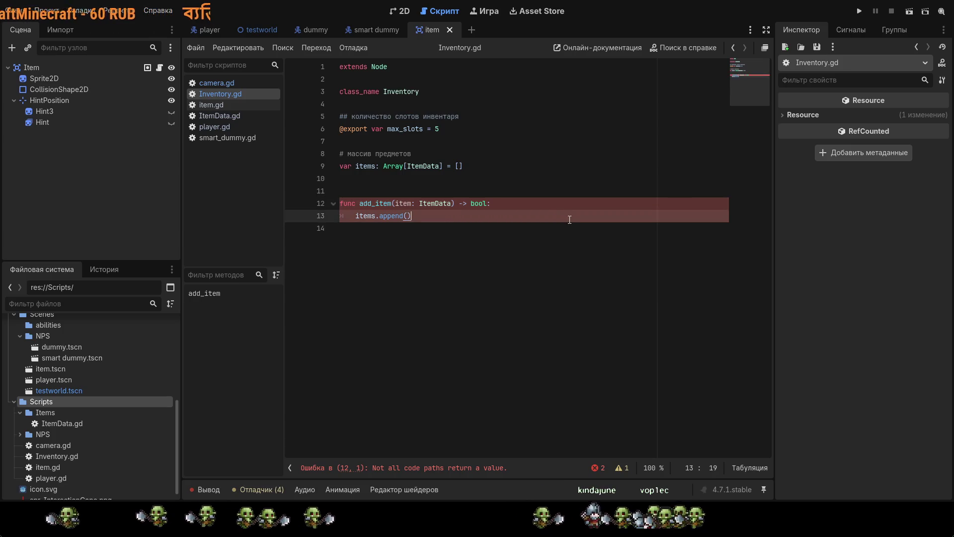
type("return true")
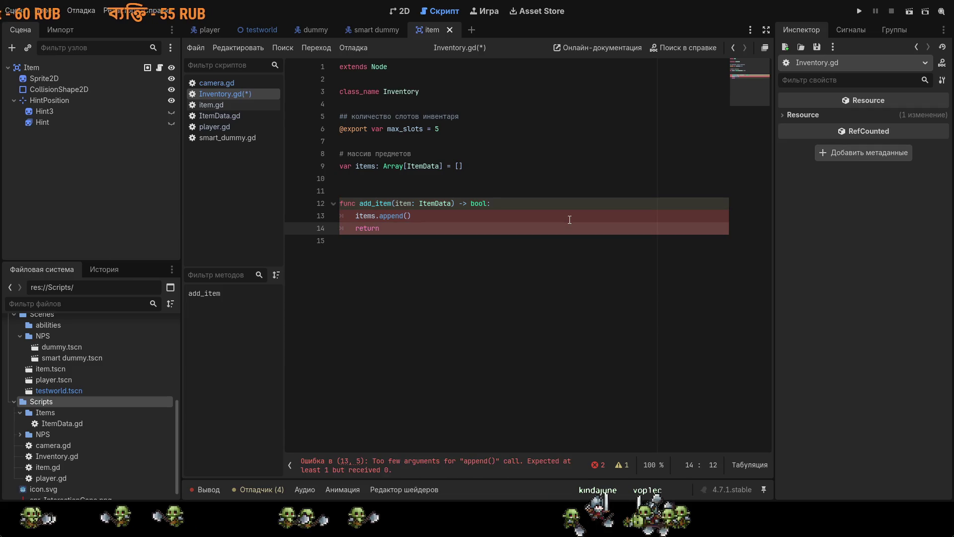
key("ctrl+s")
Step: Pass item into items.append(item) and open blank lines above it
left_click(457, 217)
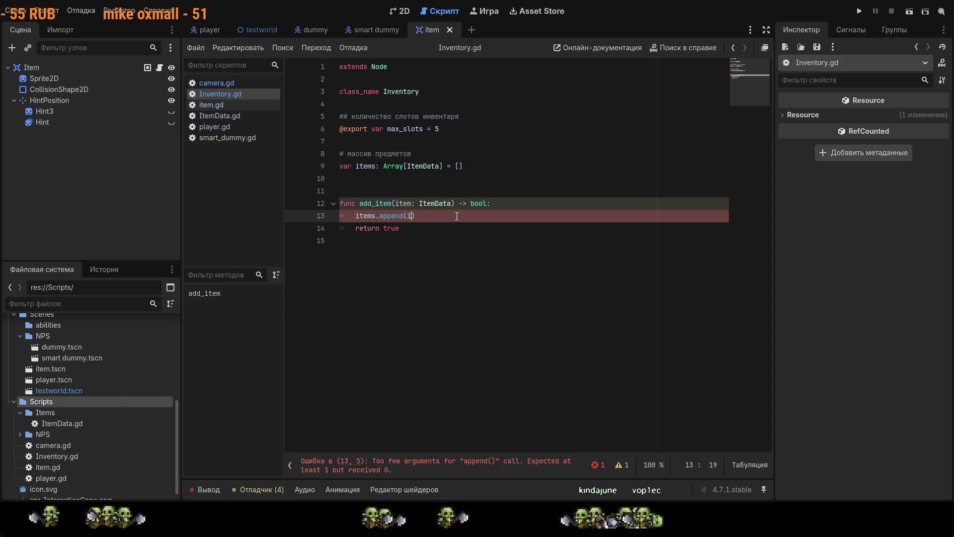
type(")")
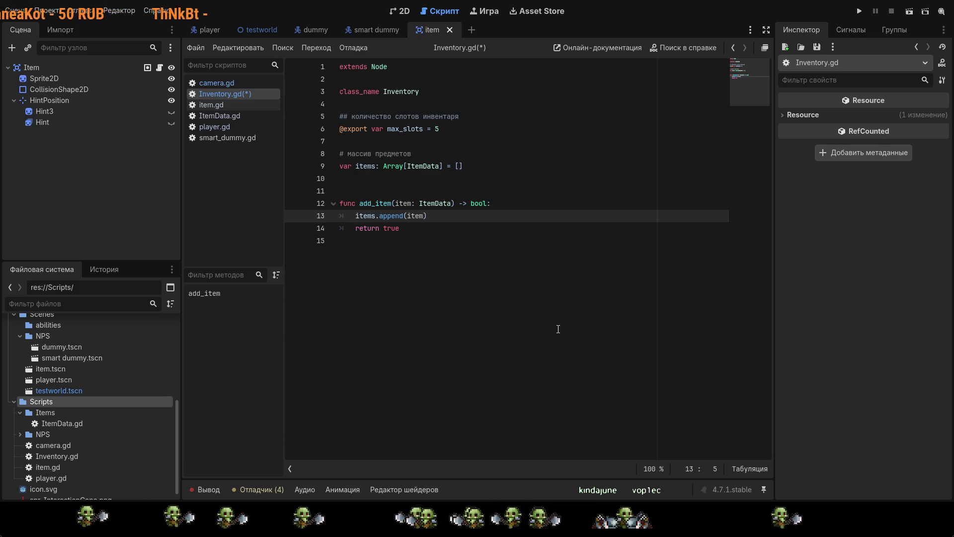
key("Return")
key("Return")
key("Return")
Step: Insert 'if items.size() >= max_slots:' with an indented 'return false' above the append call
left_click(390, 227)
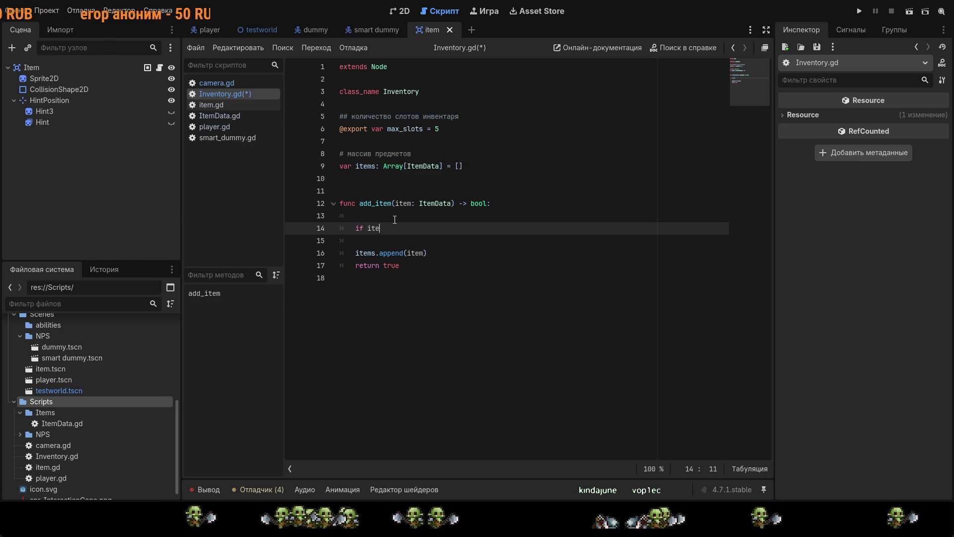
type("ms.")
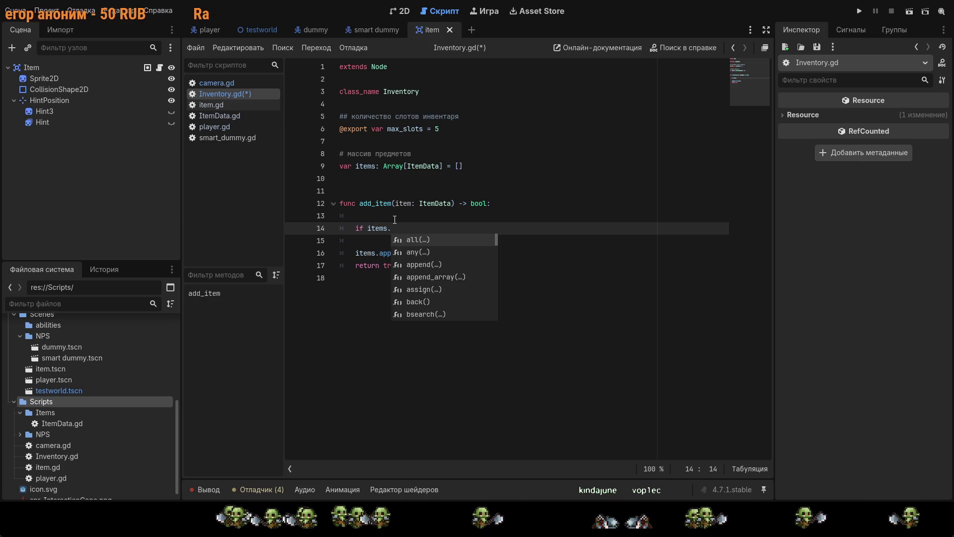
type("s")
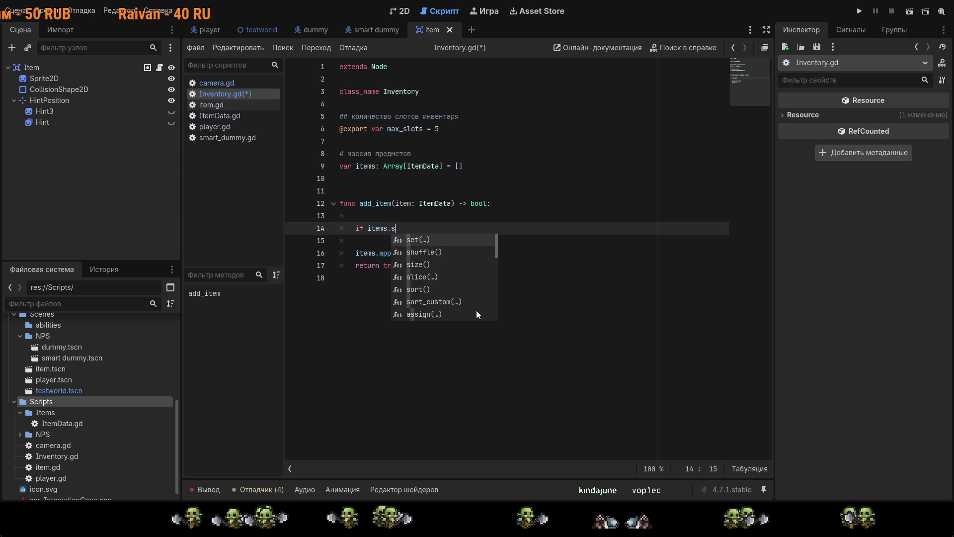
left_click(418, 265)
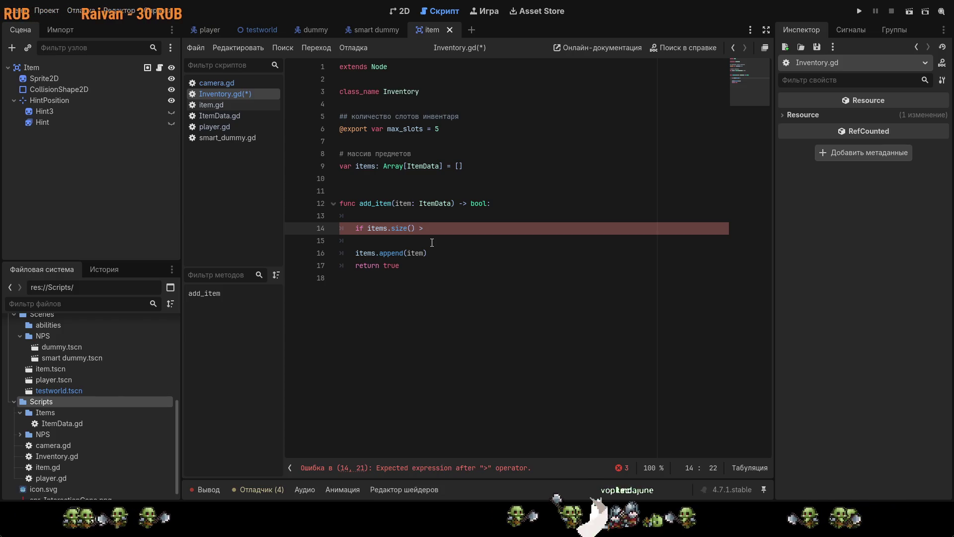
type("ma")
key("Return")
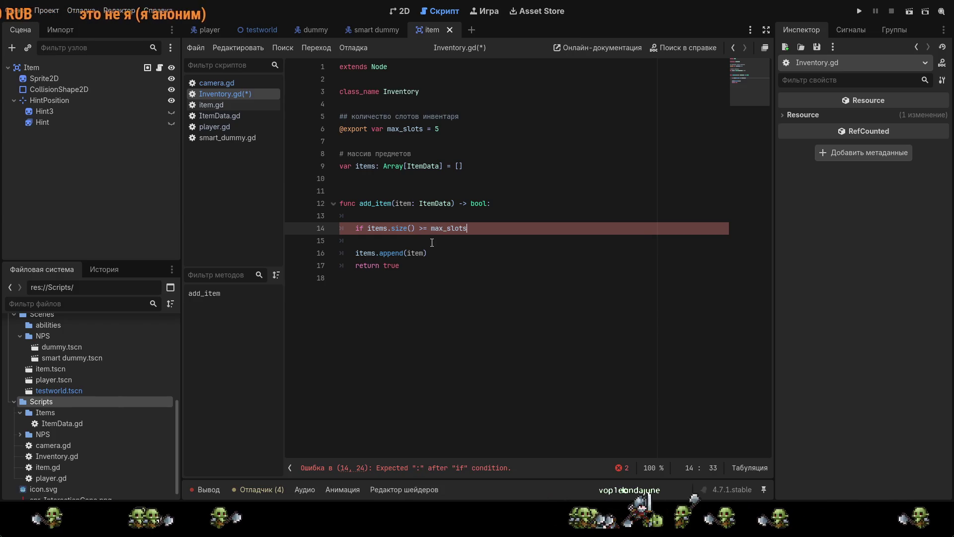
type(":")
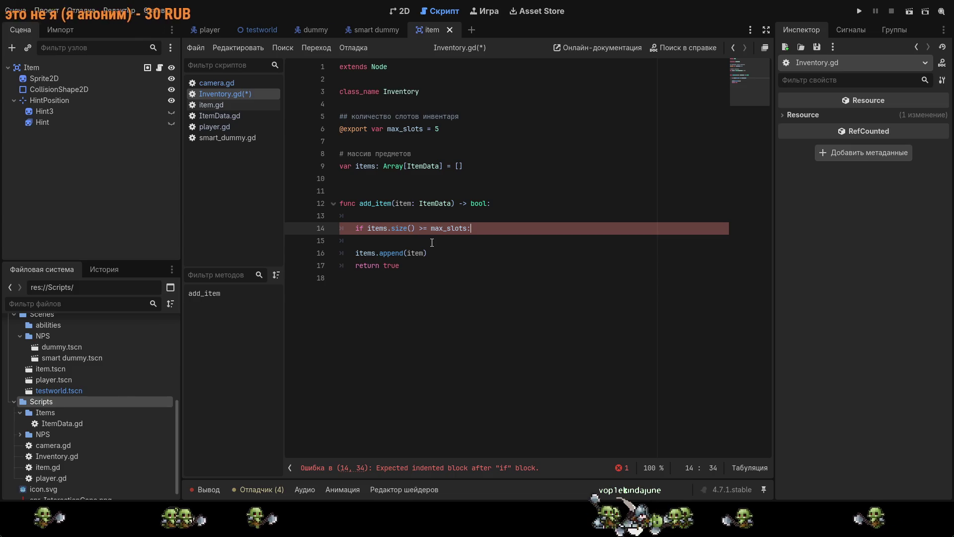
key("Return")
type("return ")
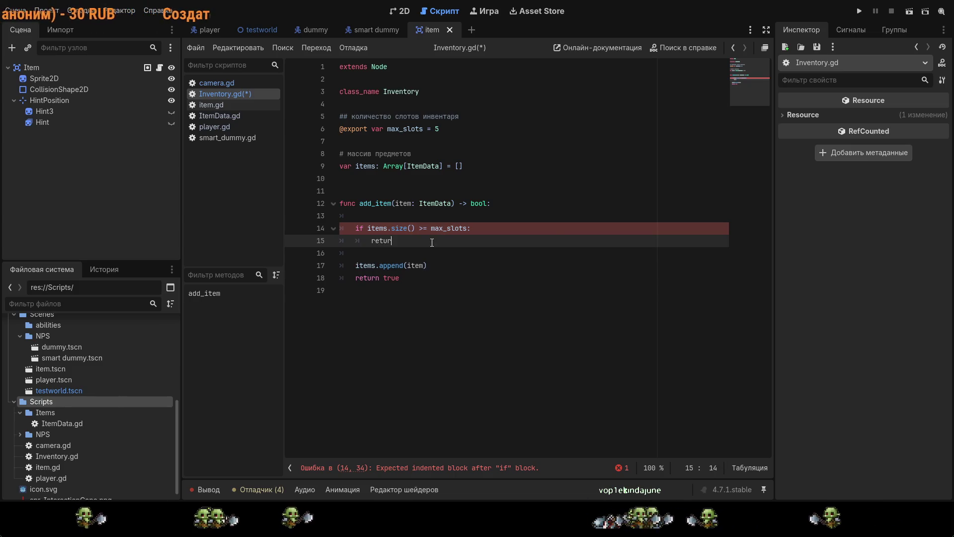
type("false")
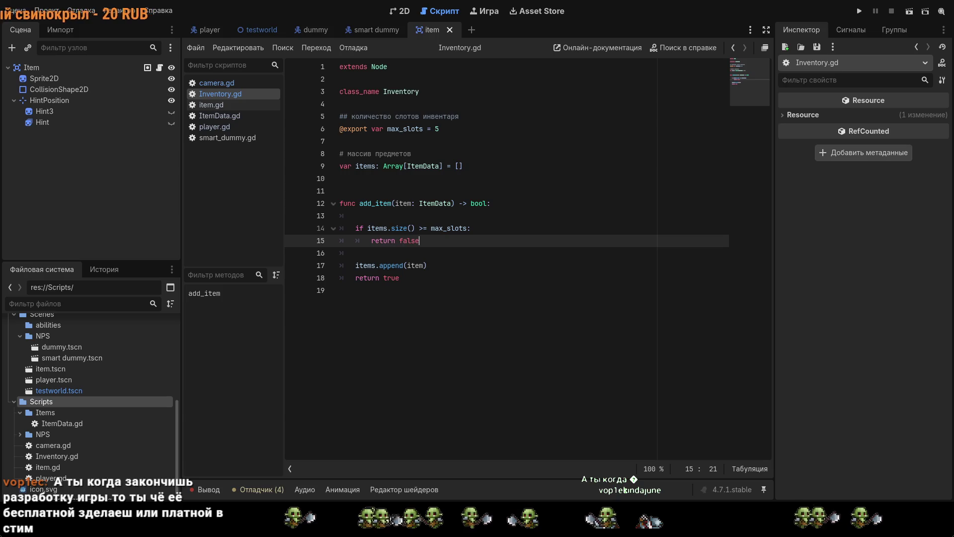
left_click(374, 215)
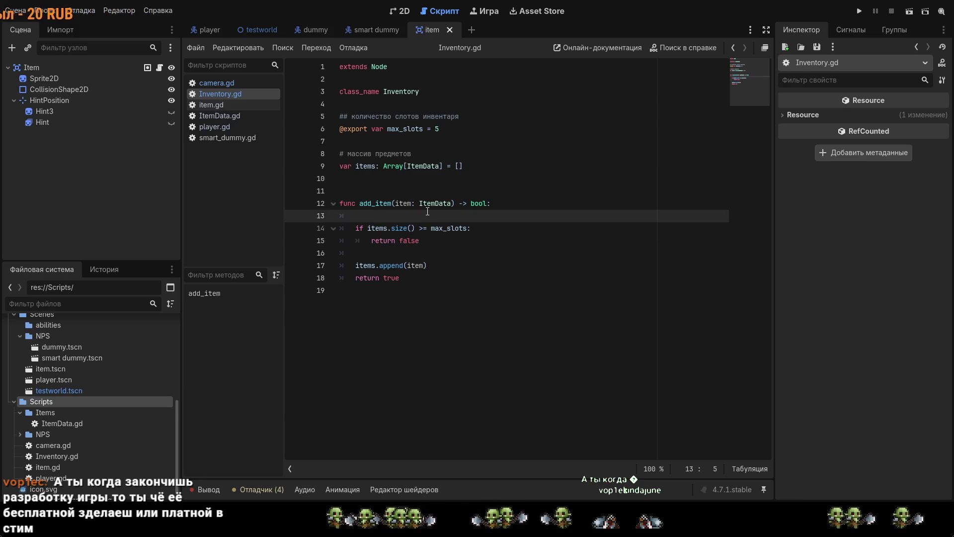
Step: Add '# если инвентарь забит, то ничего не добавляем' above add_item, save, and append a final empty line
key("BackSpace")
key("BackSpace")
key("Up")
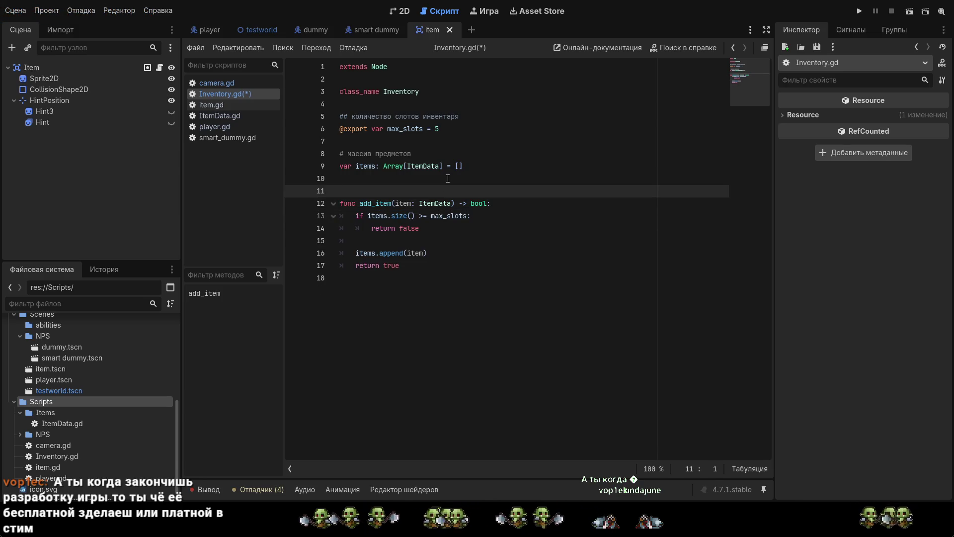
key("Return")
type("# ")
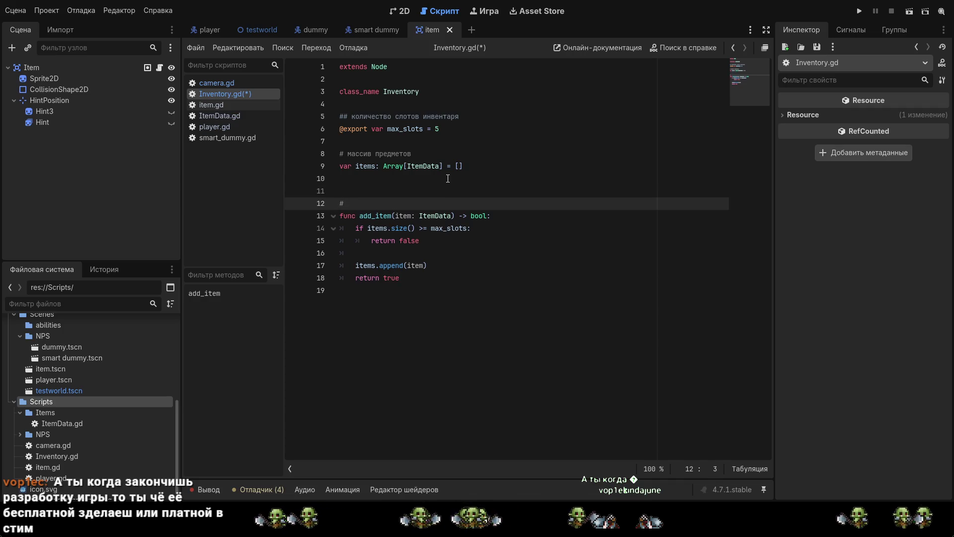
type("если инве")
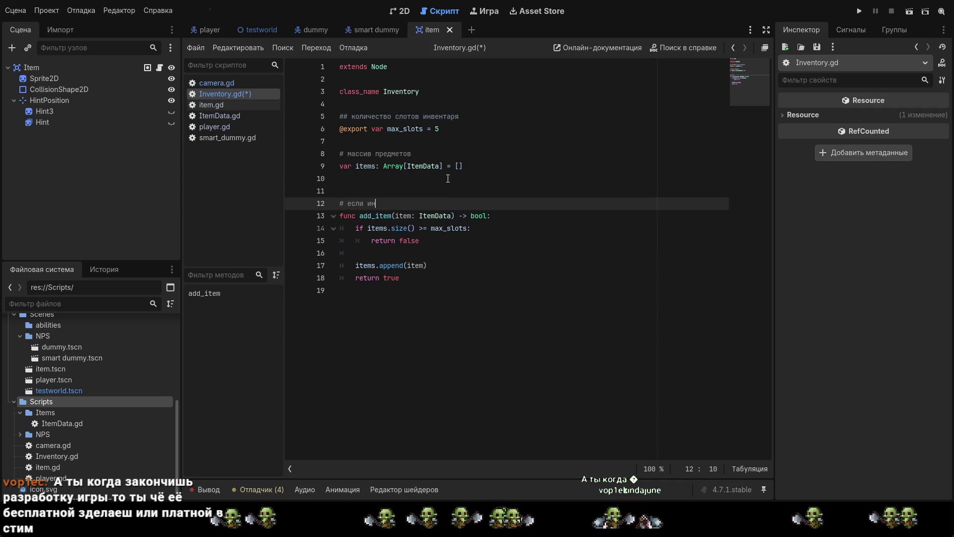
type("нта")
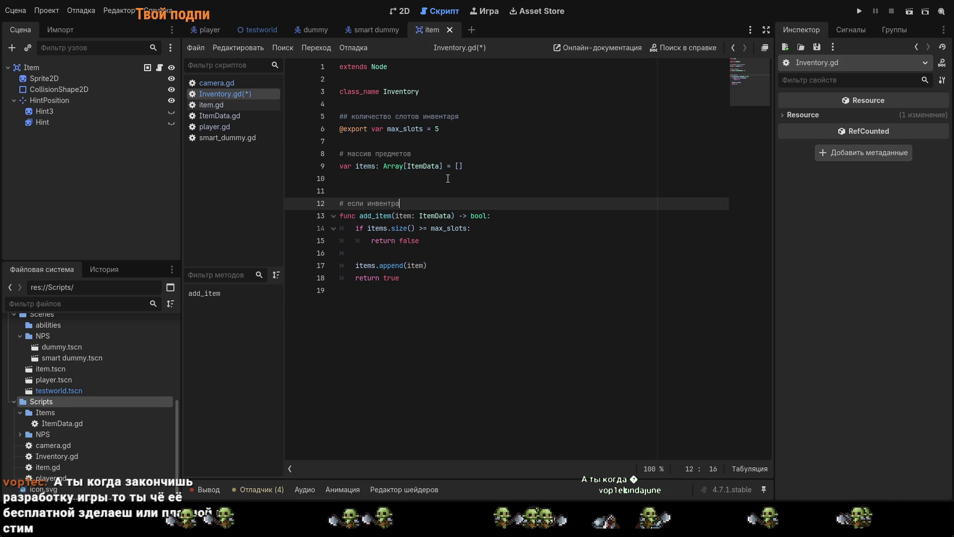
type("рь забит, ")
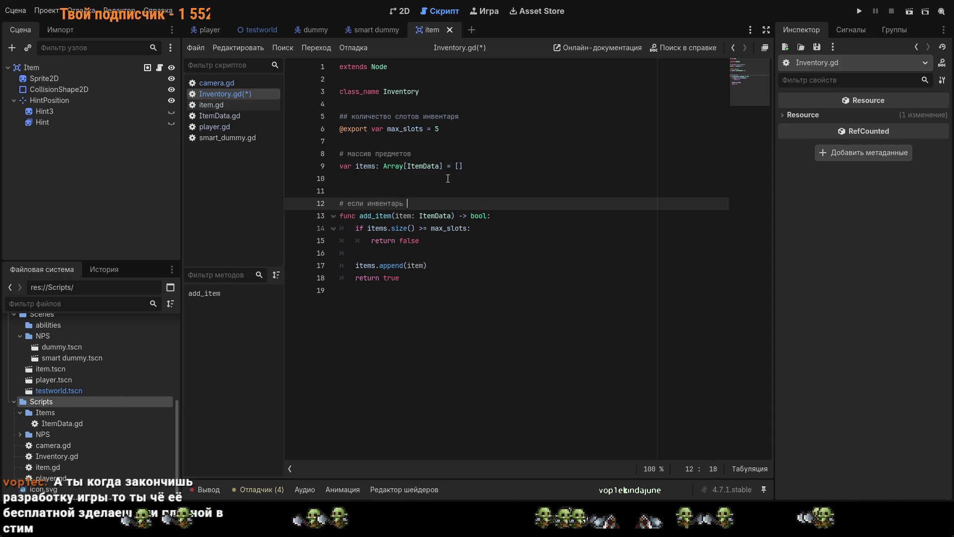
type("то ничего не до")
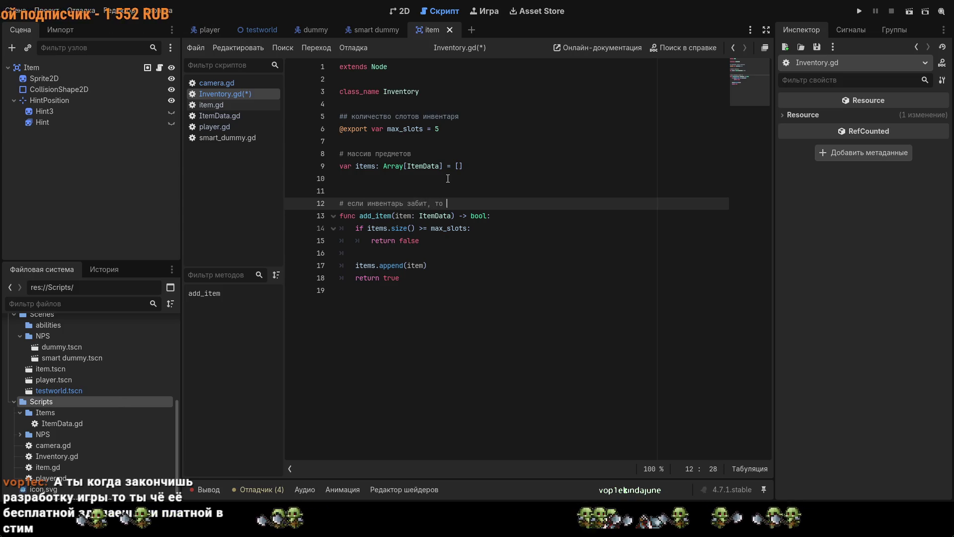
type("бавляем")
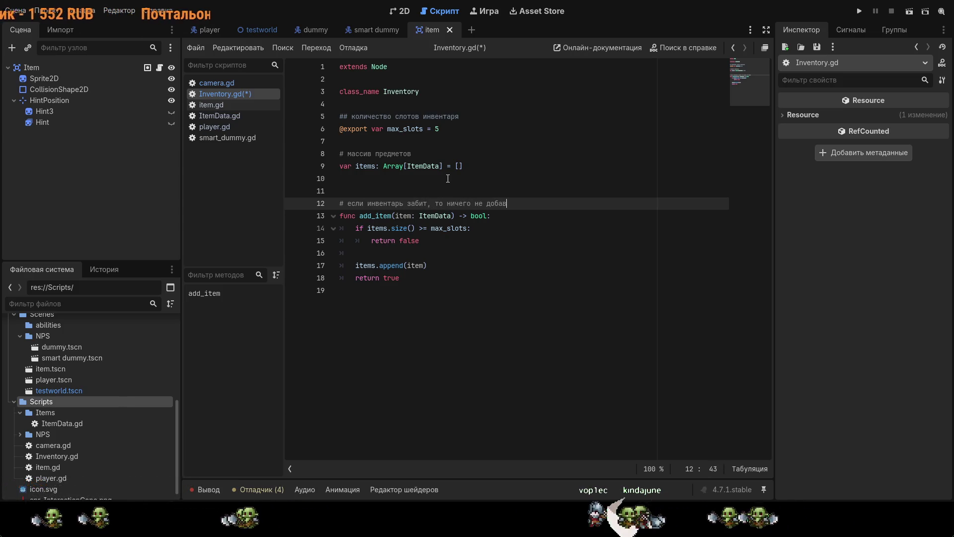
key("ctrl+s")
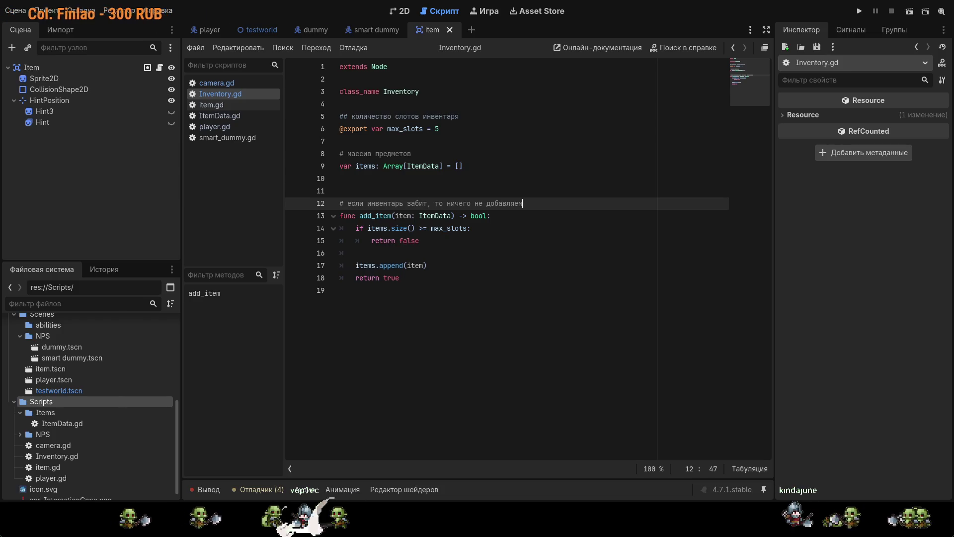
left_click(480, 415)
key("Return")
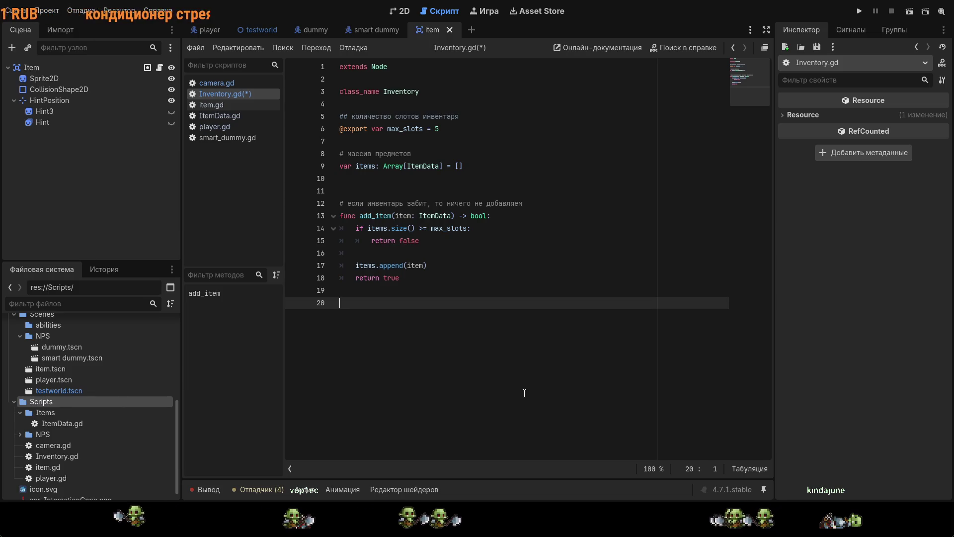
Step: Start func print_inventory() with a body line printing "Инвентарь:"
type("func print")
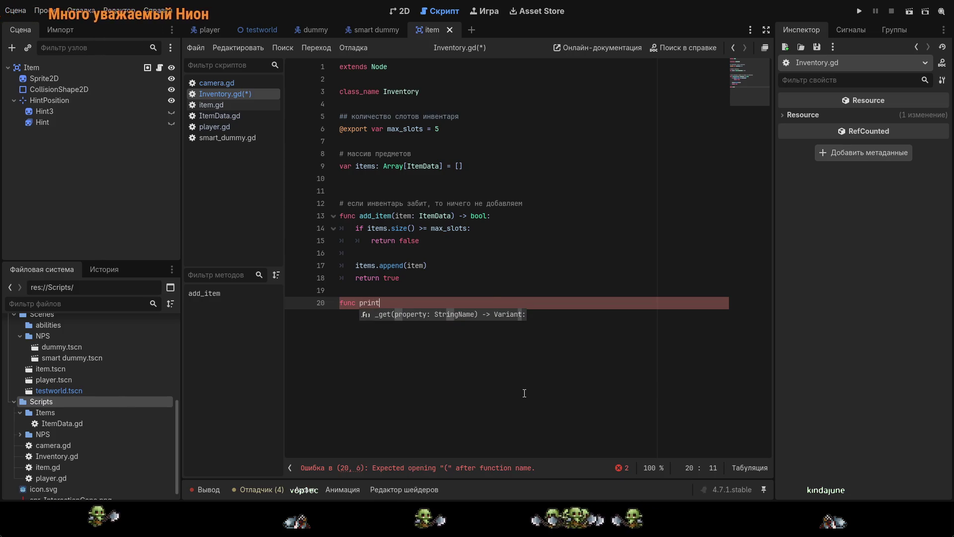
type("_inventory")
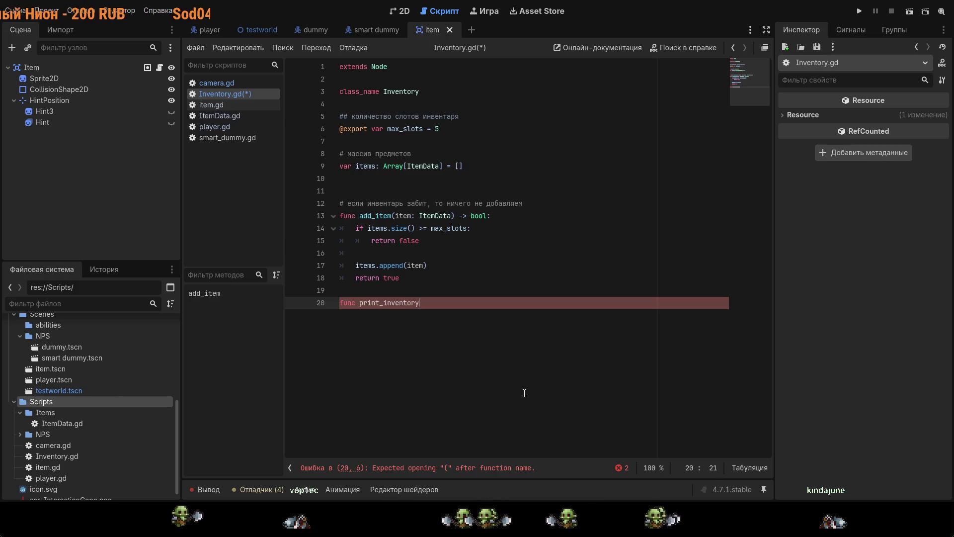
type("()")
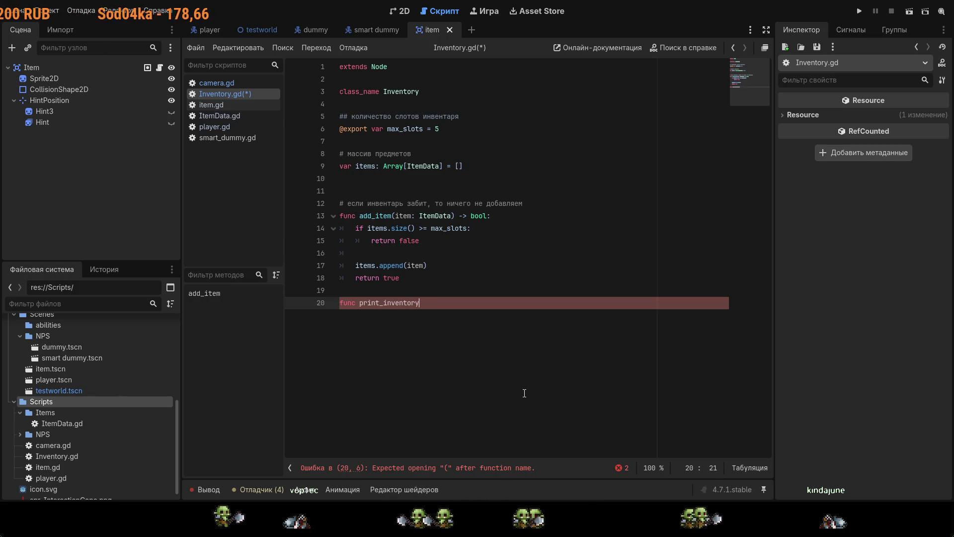
type(":")
key("Return")
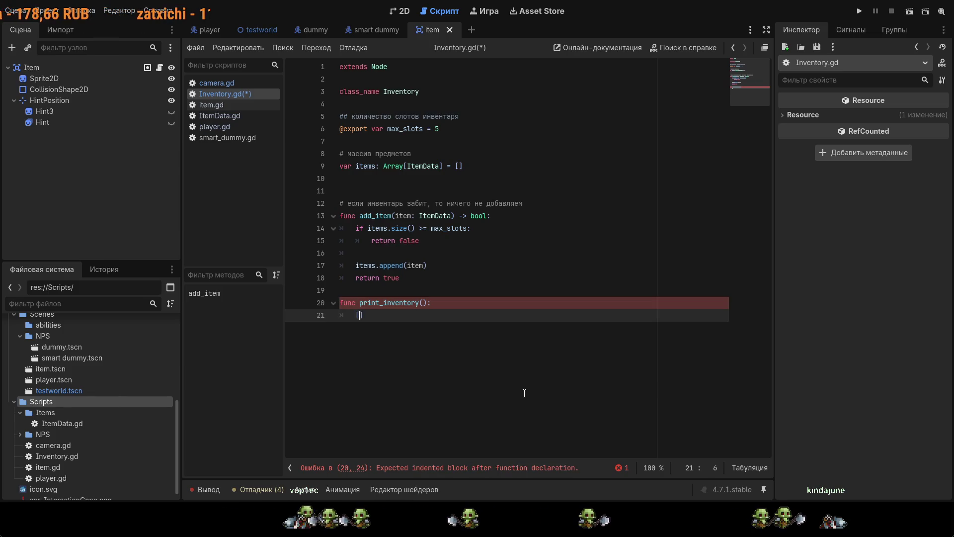
type("pr")
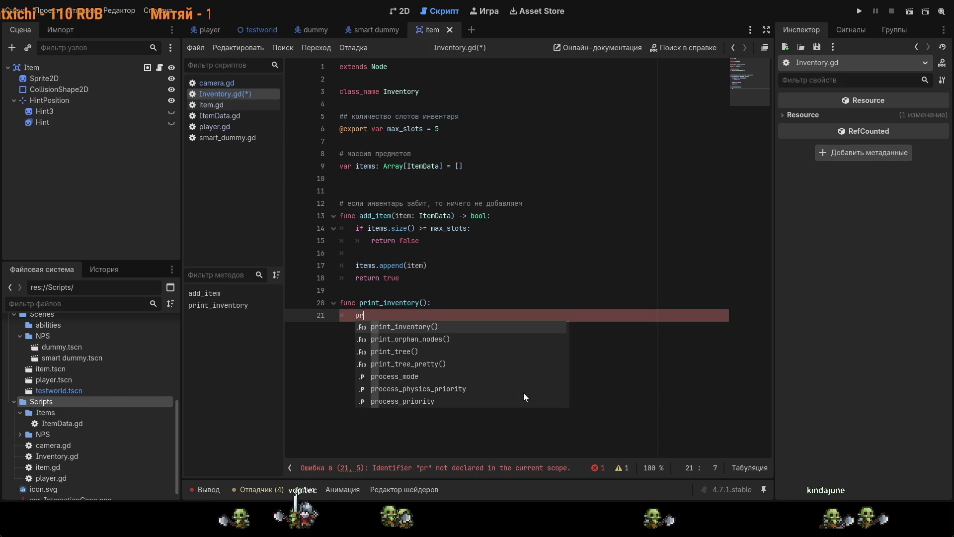
type("int(")
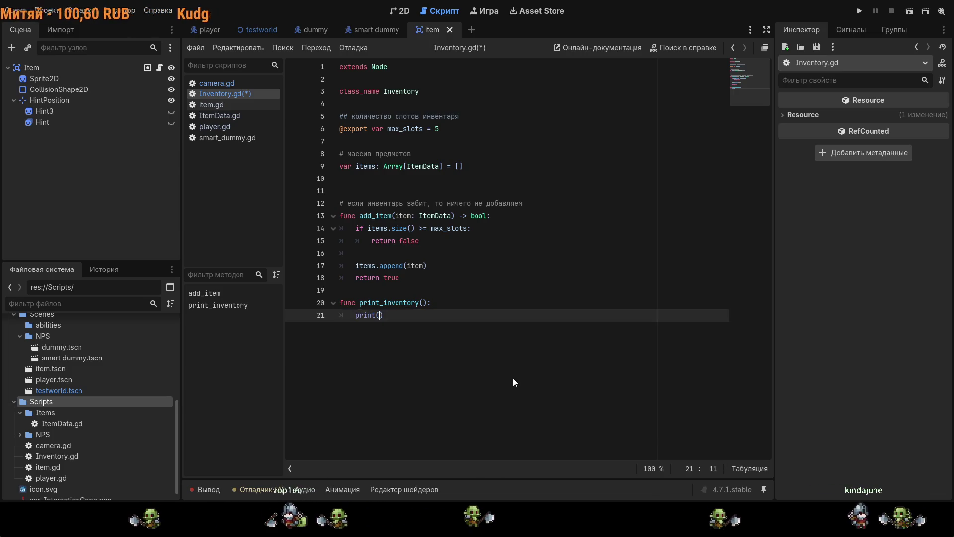
type("\"И")
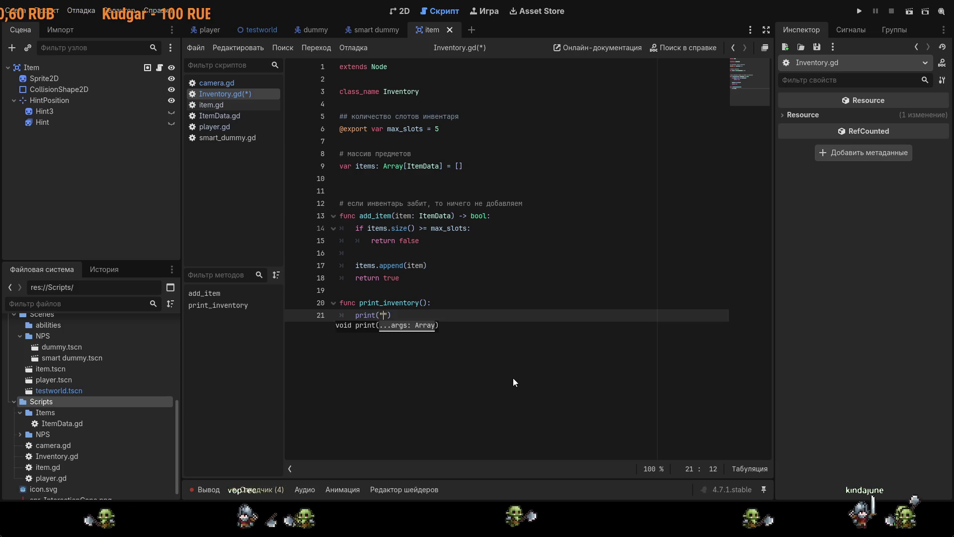
type("нверь")
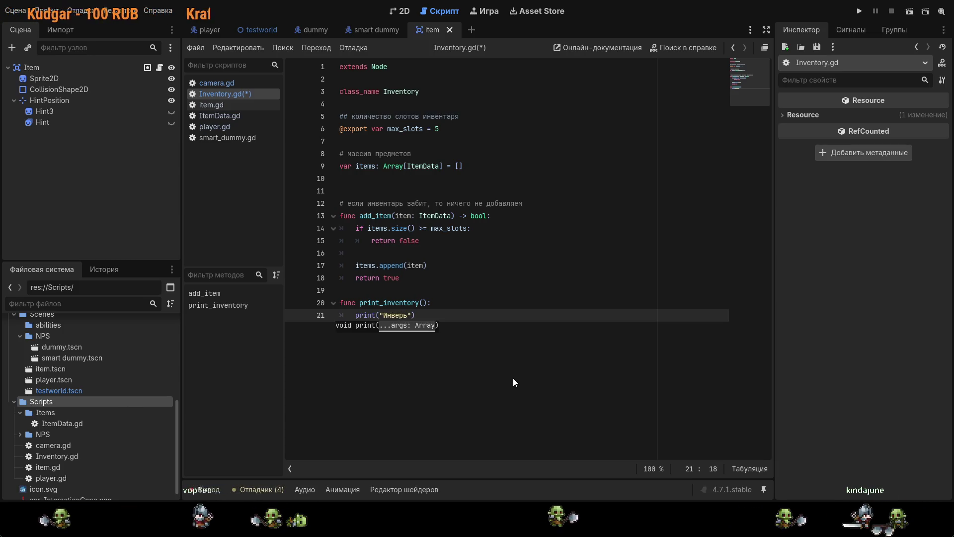
key("BackSpace")
key("BackSpace")
type("нта")
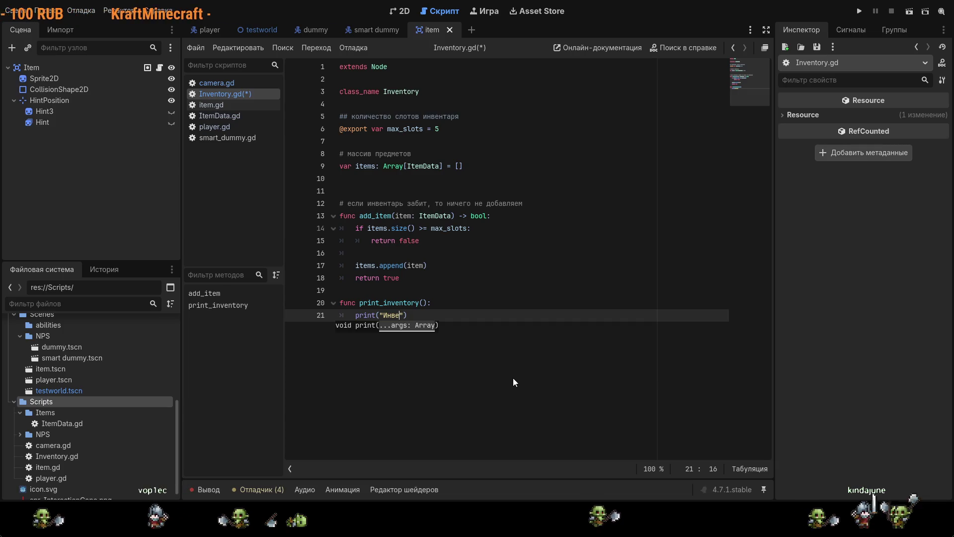
type("рь")
type("\":")
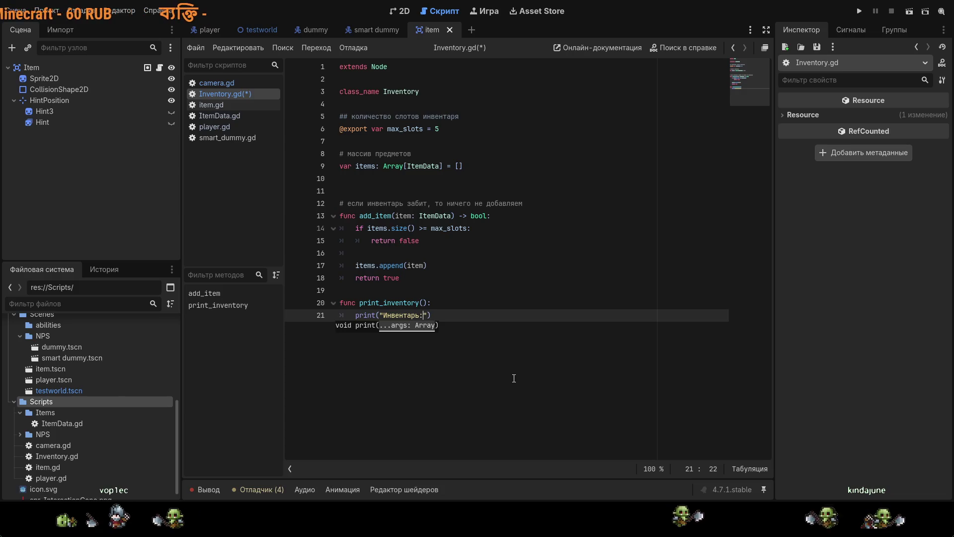
Step: Add a 'for item in items:' loop below the print line
left_click(467, 318)
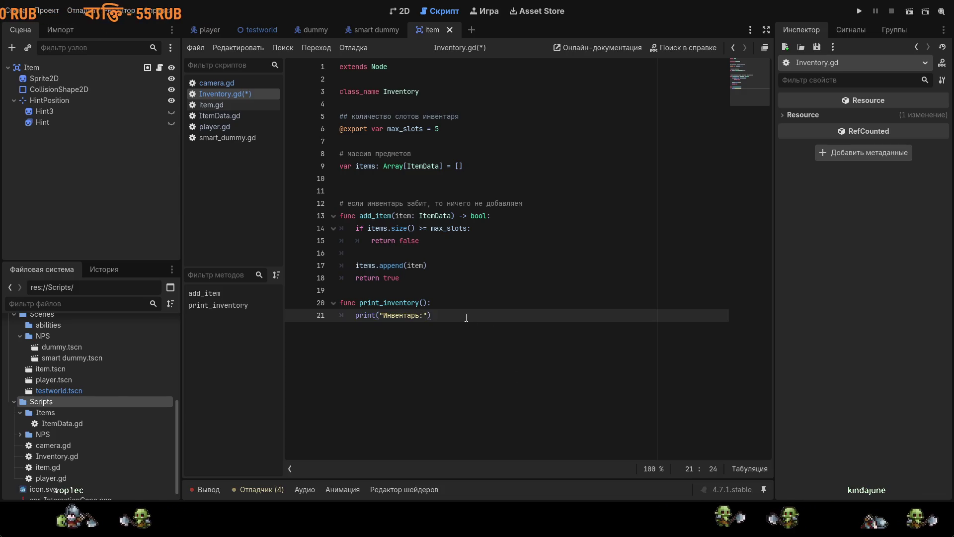
key("Return")
key("Return")
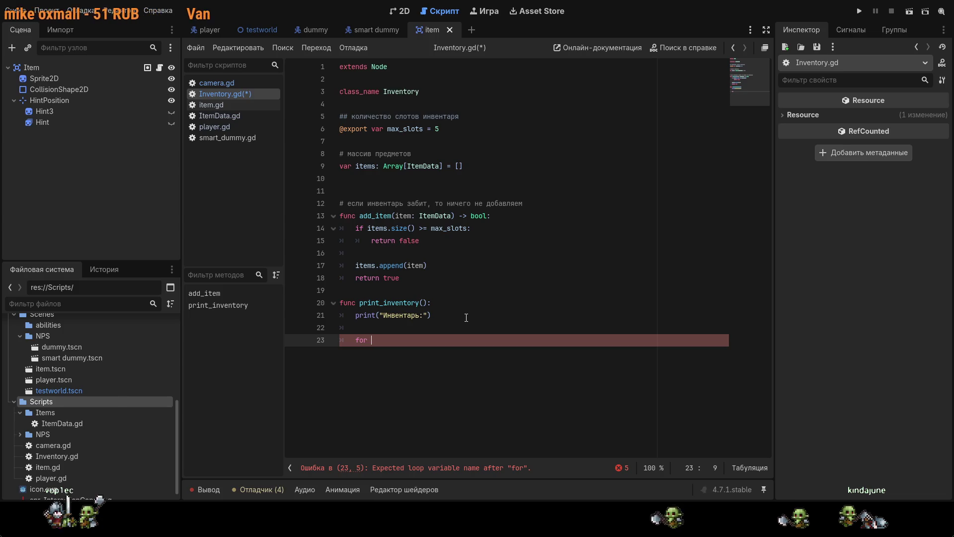
type("n in")
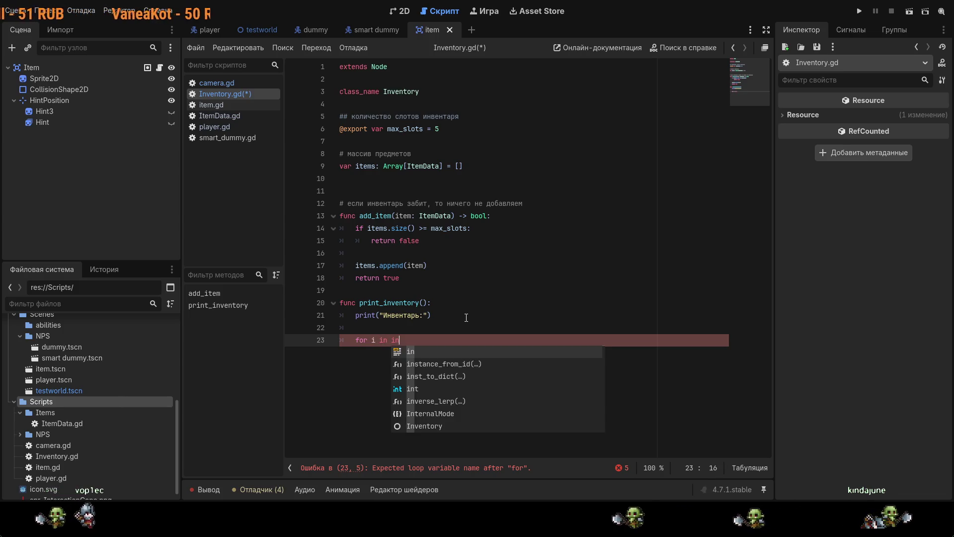
key("BackSpace")
type("t")
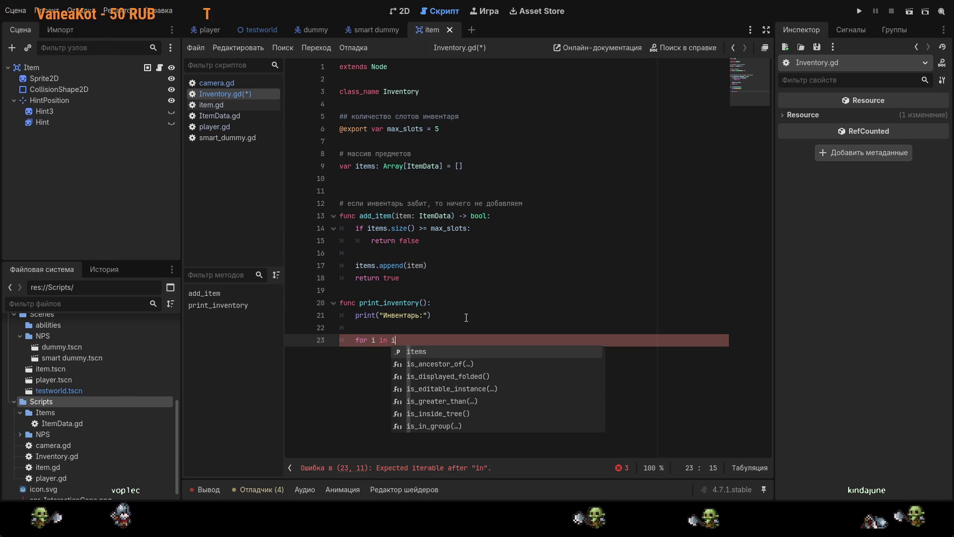
key("Return")
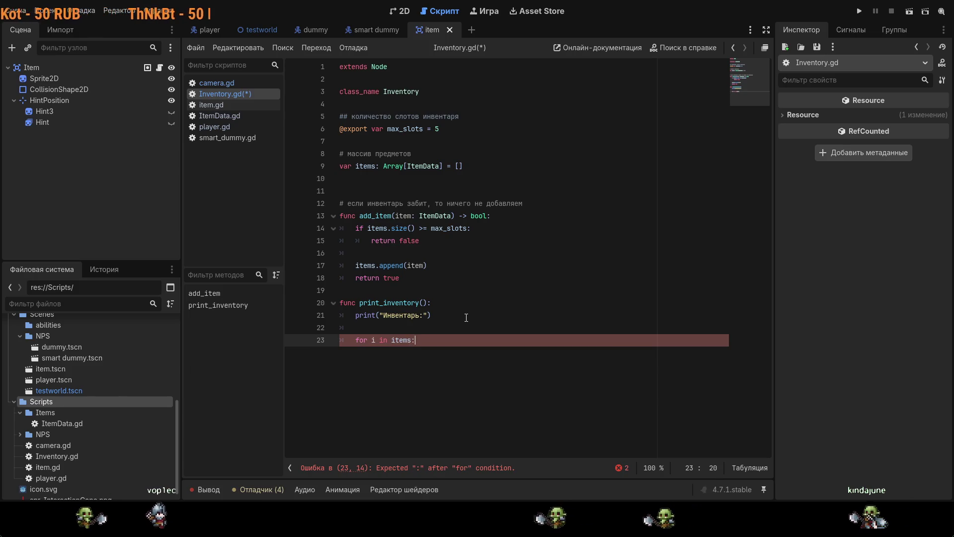
type(":")
key("Return")
Step: Print item.item_name inside the loop body
type("print")
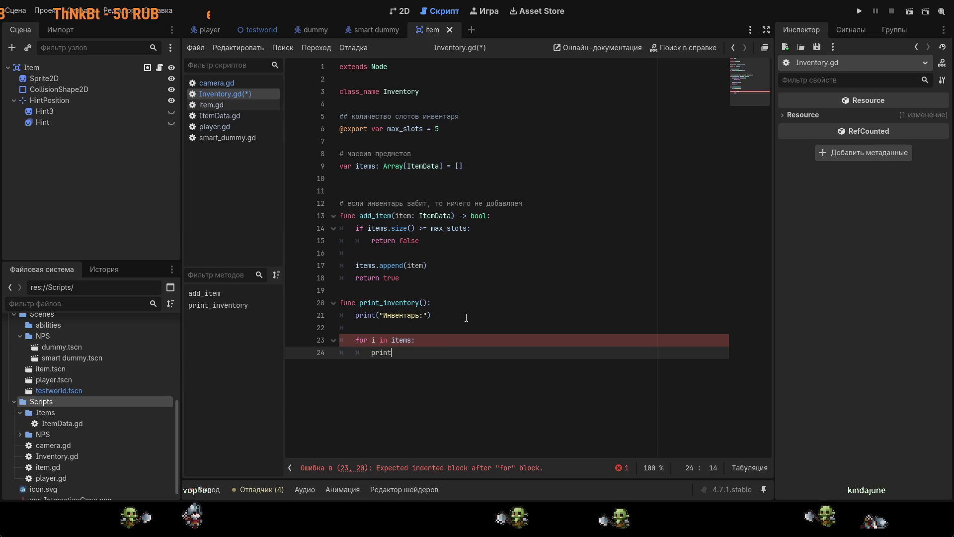
key("Return")
type(")")
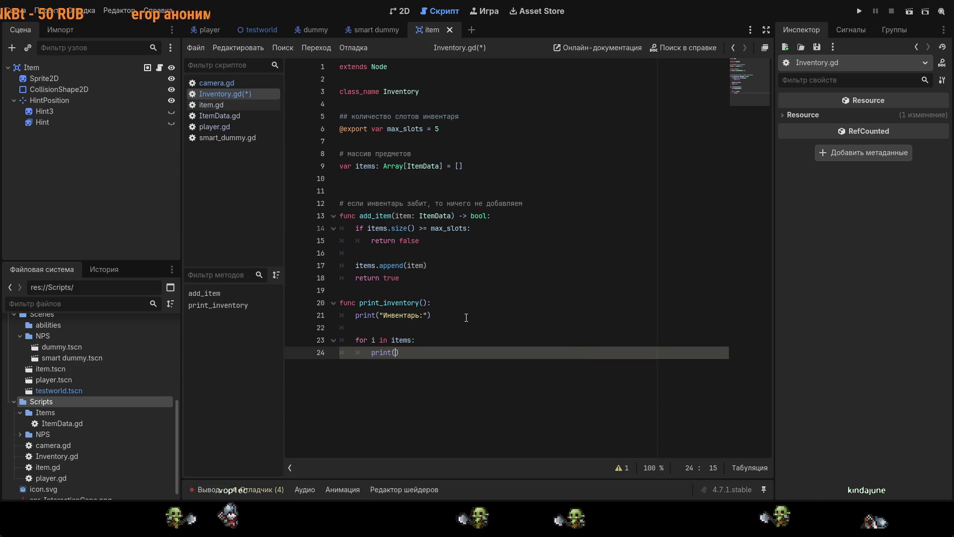
key("Left")
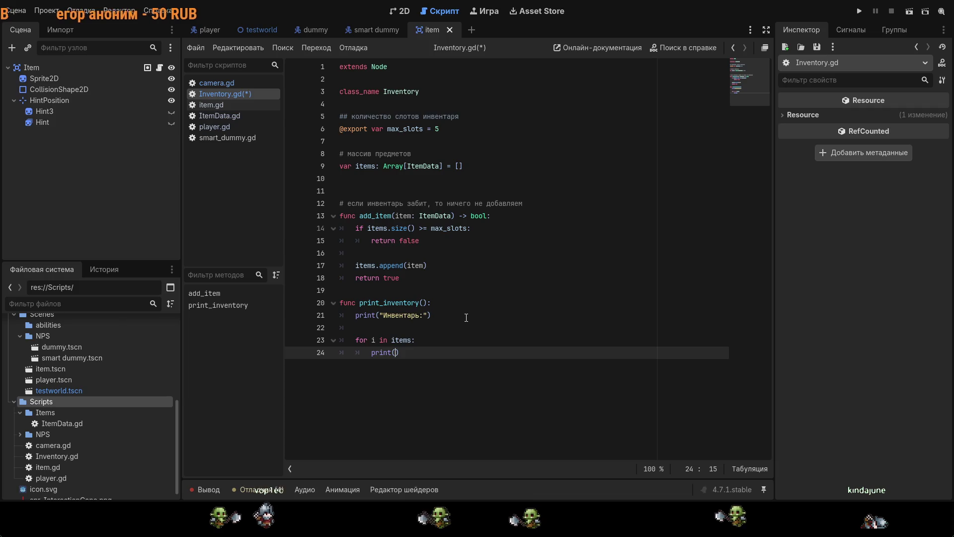
type("ite")
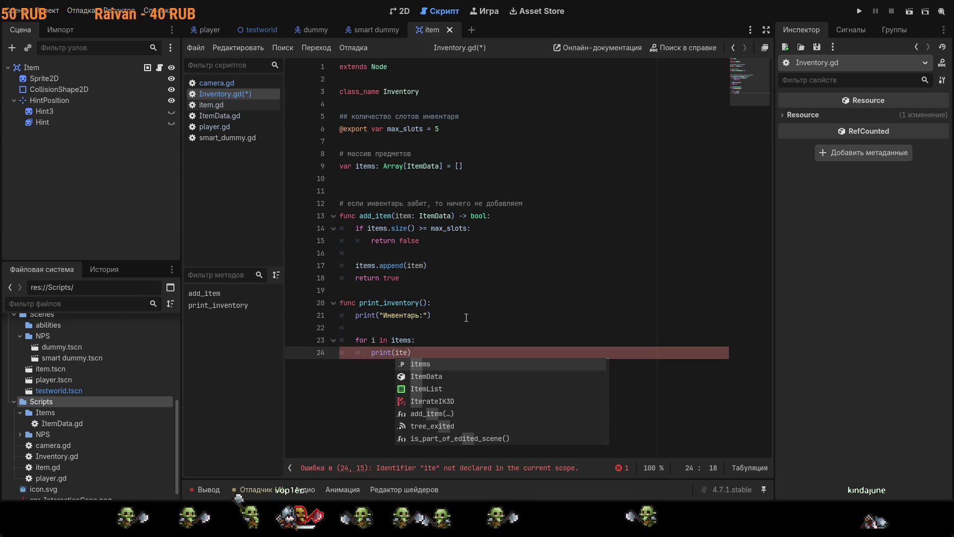
key("BackSpace")
key("BackSpace")
type(".")
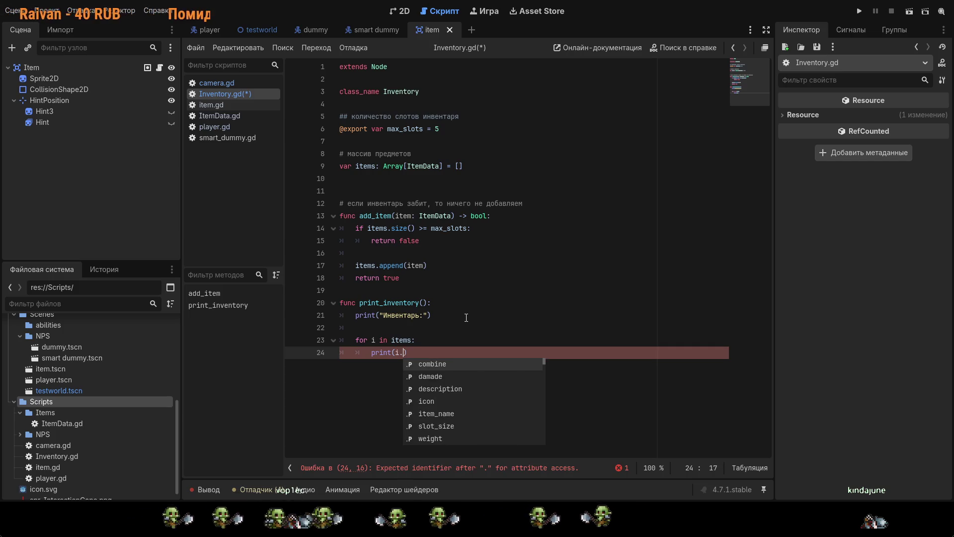
type("te")
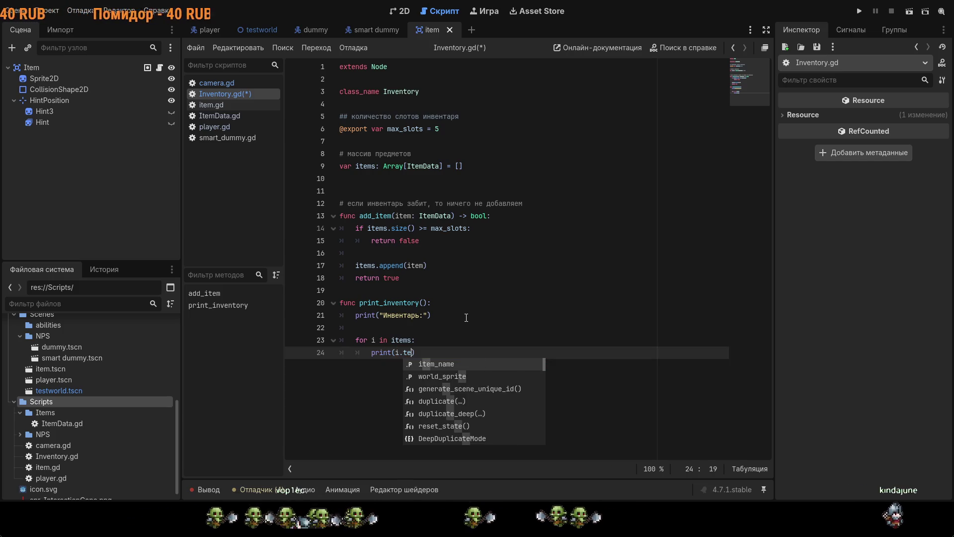
key("Return")
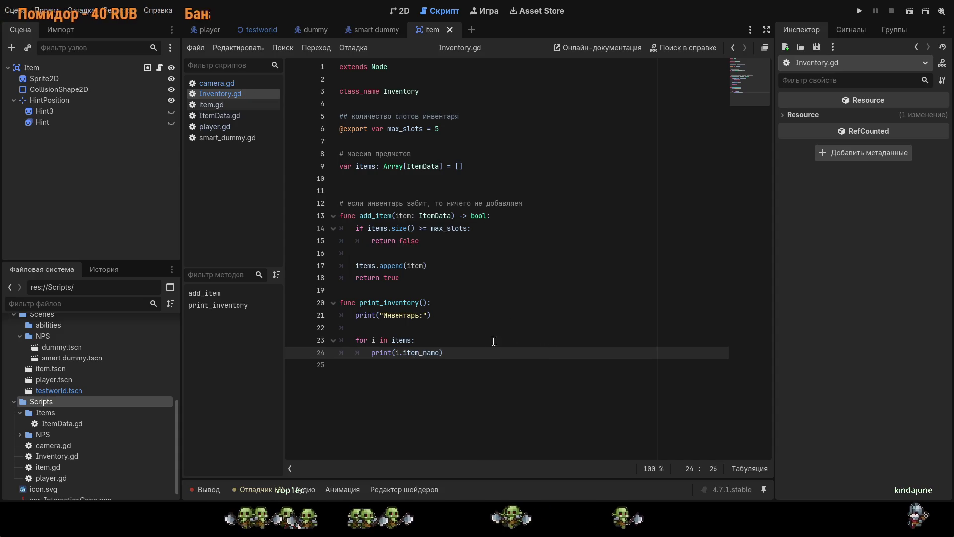
type("em")
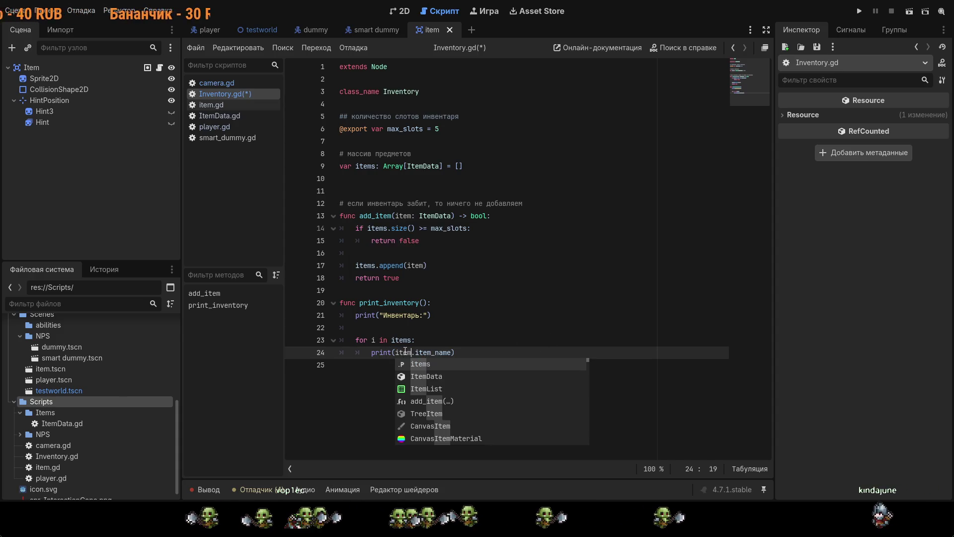
left_click(387, 343)
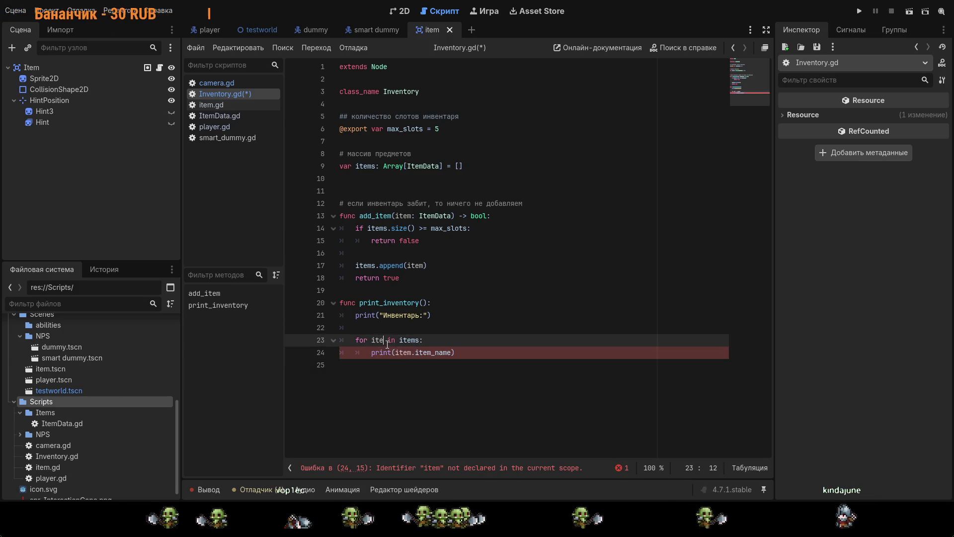
left_click(365, 296)
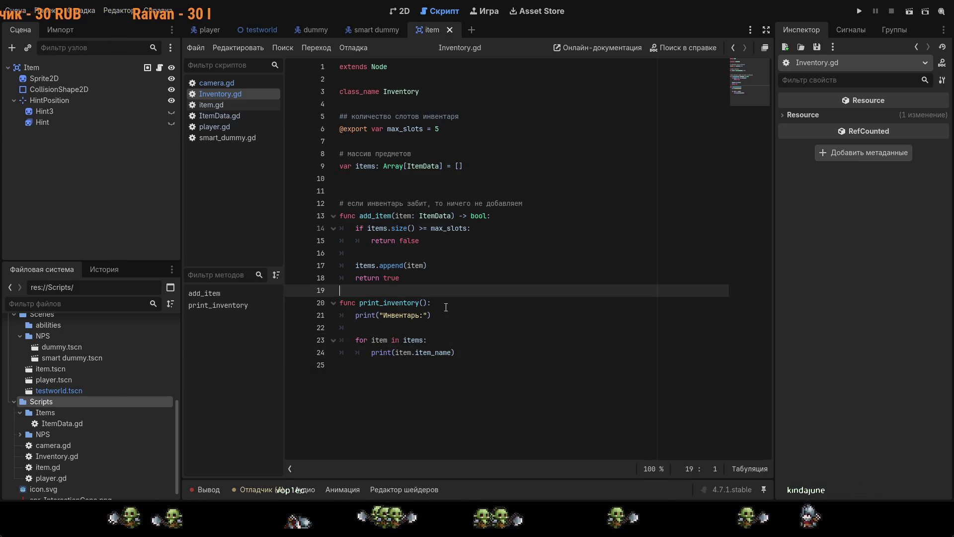
Step: Write the comment '# временный инвентарь через консоль' above print_inventory
key("Return")
key("Return")
type("# временный")
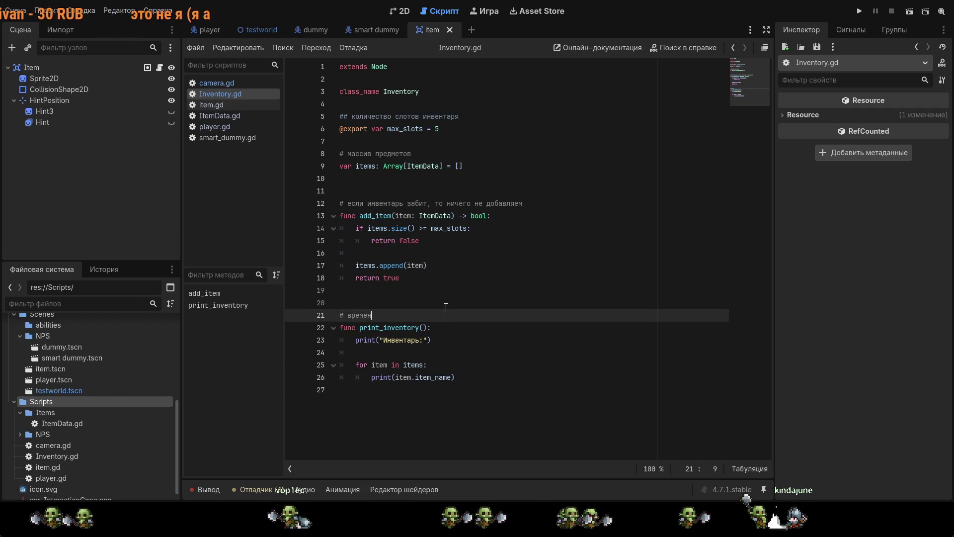
key("BackSpace")
type("нра")
key("BackSpace")
key("BackSpace")
type("та")
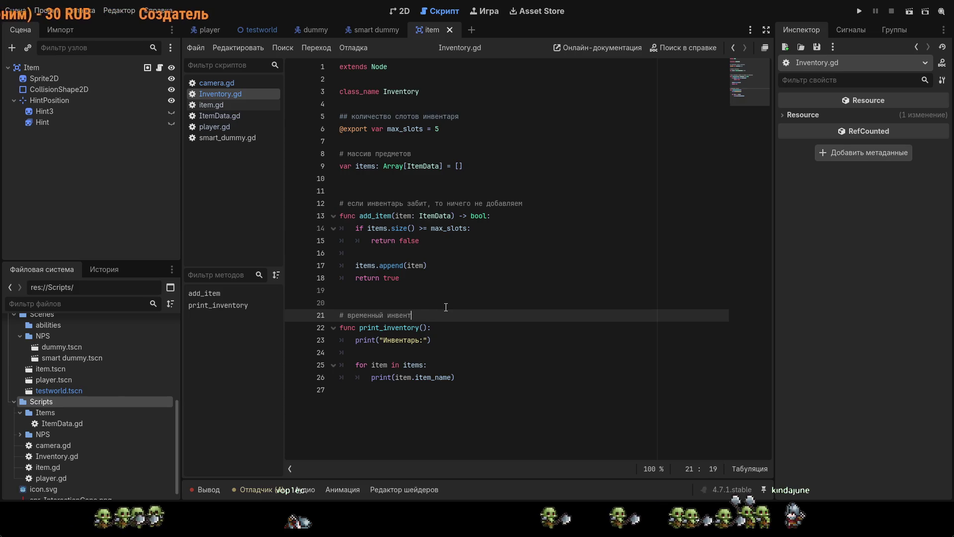
type("рь через конс")
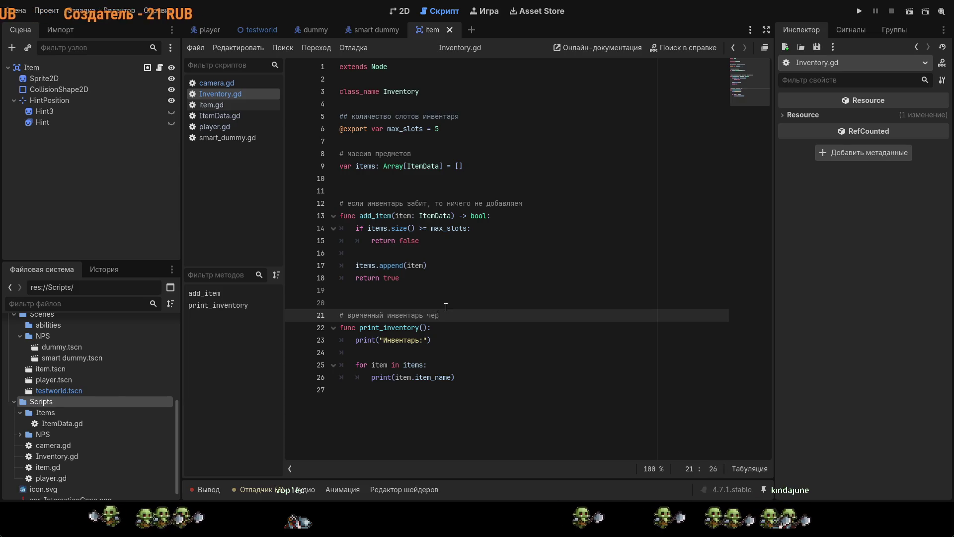
type("ольно")
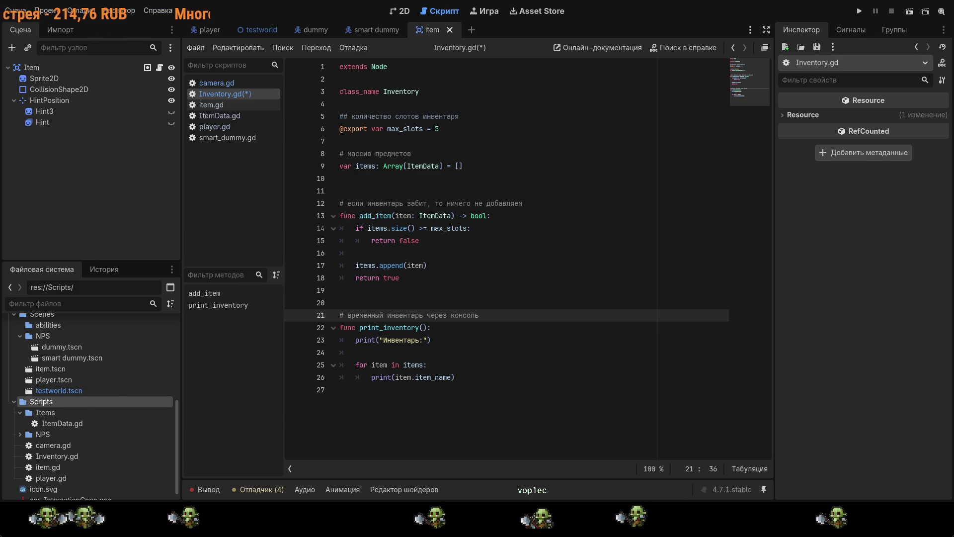
left_click(404, 181)
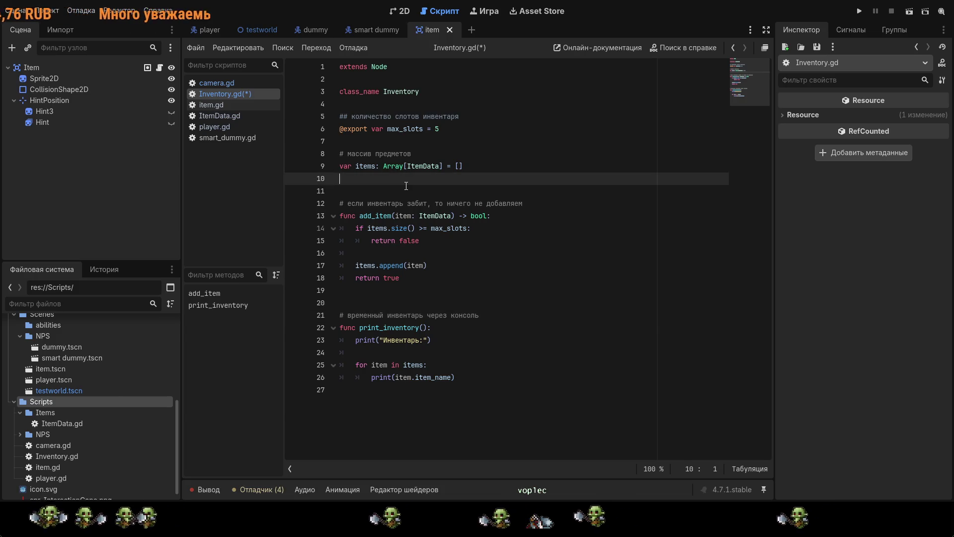
Step: Start an unfinished 'func _' line below the items array, then switch to player.gd
key("Return")
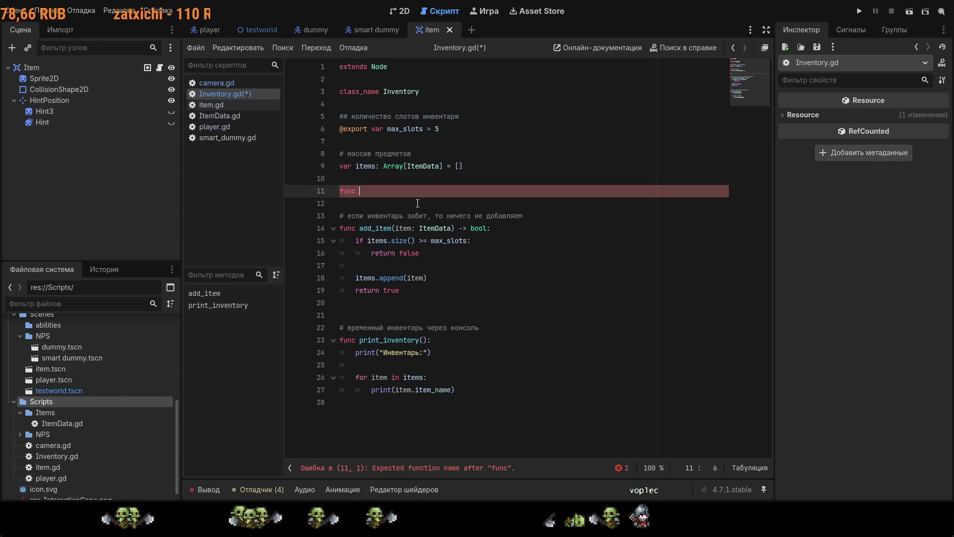
type("_")
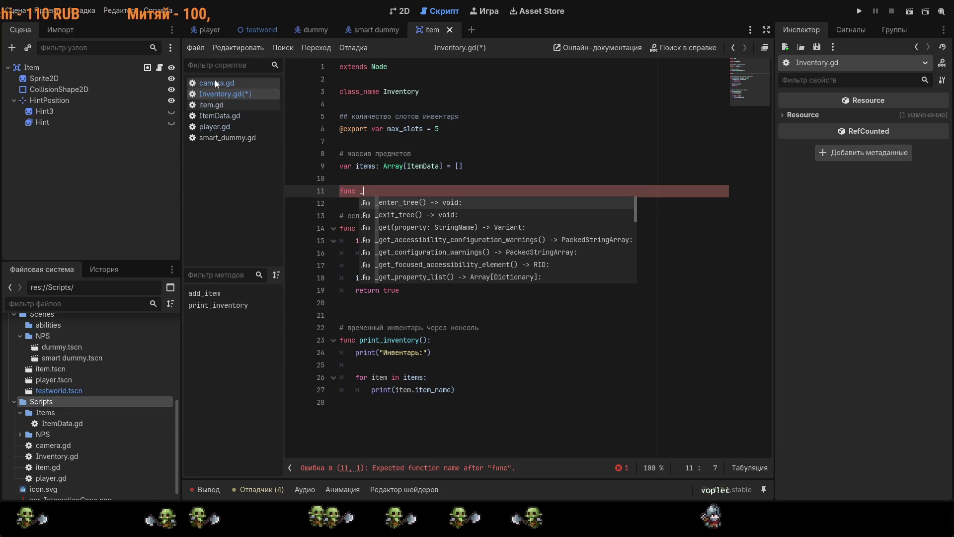
left_click(217, 127)
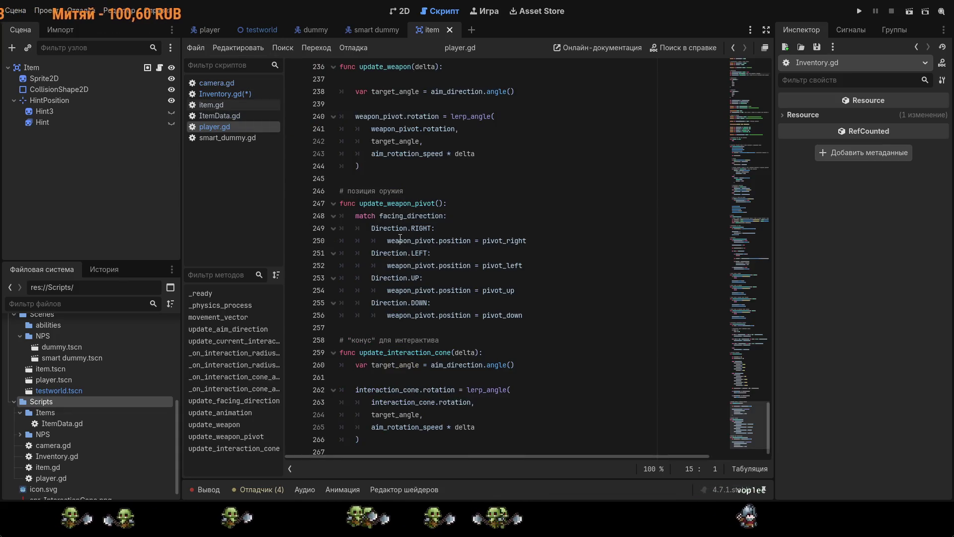
Step: Look over the top of player.gd, then return to Inventory.gd from the script list
scroll(400, 239, "up", 5)
left_click(746, 76)
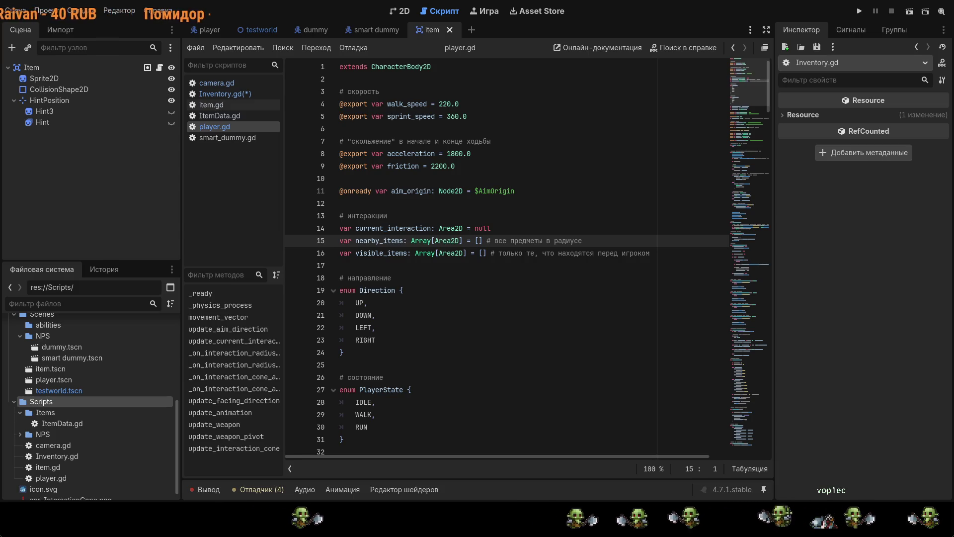
scroll(669, 353, "down", 5)
left_click(669, 351)
scroll(669, 353, "down", 10)
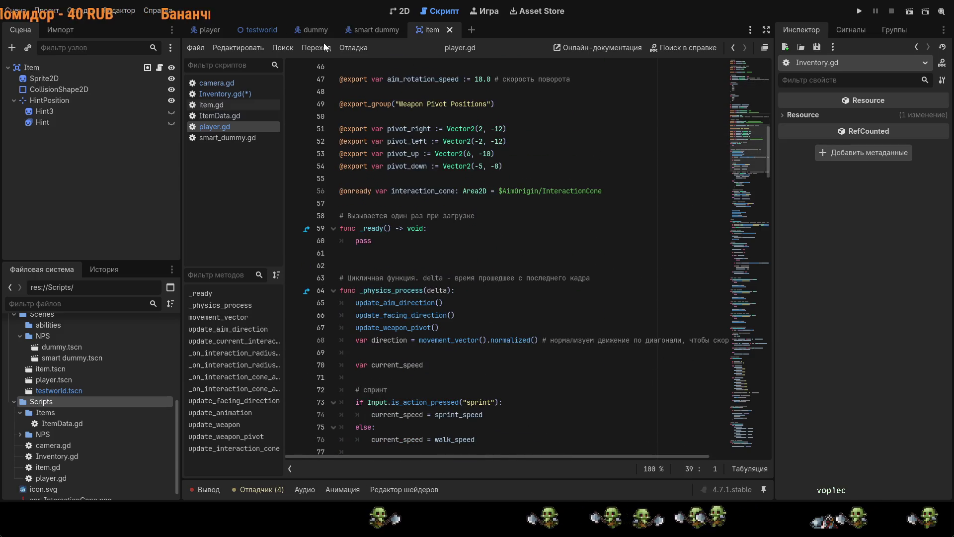
left_click(228, 93)
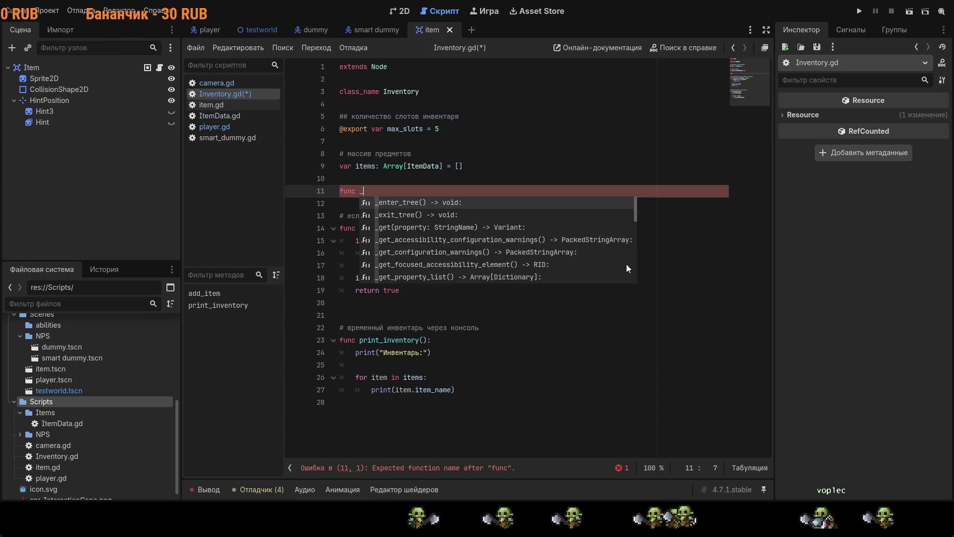
Step: Declare 'func _process(delta: float):' on line 11 without a return type and save Inventory.gd
type("pro")
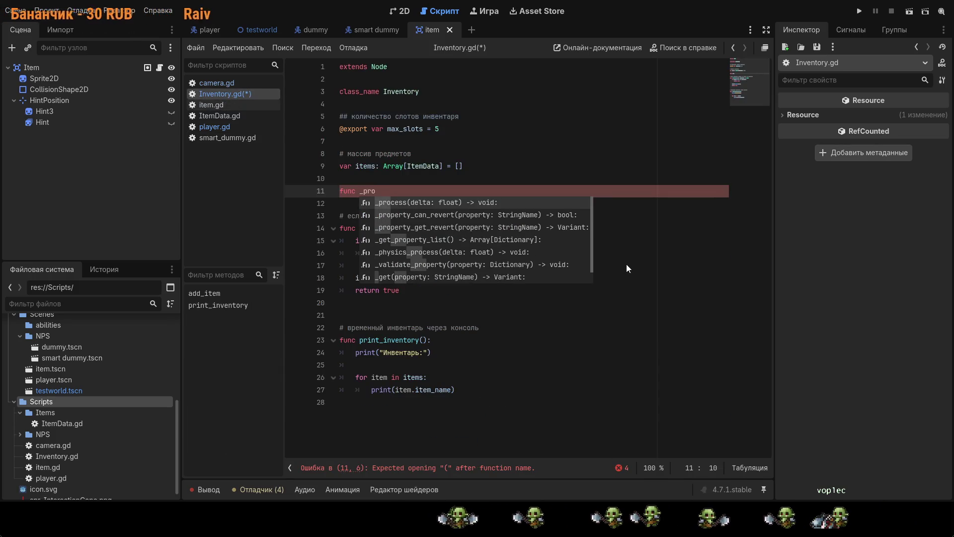
key("Return")
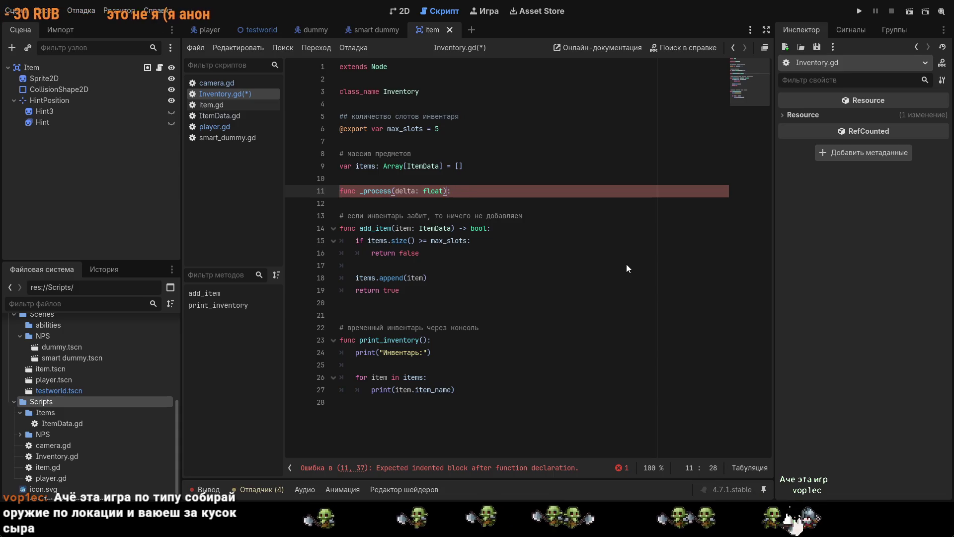
key("BackSpace")
key("BackSpace")
key("ctrl+s")
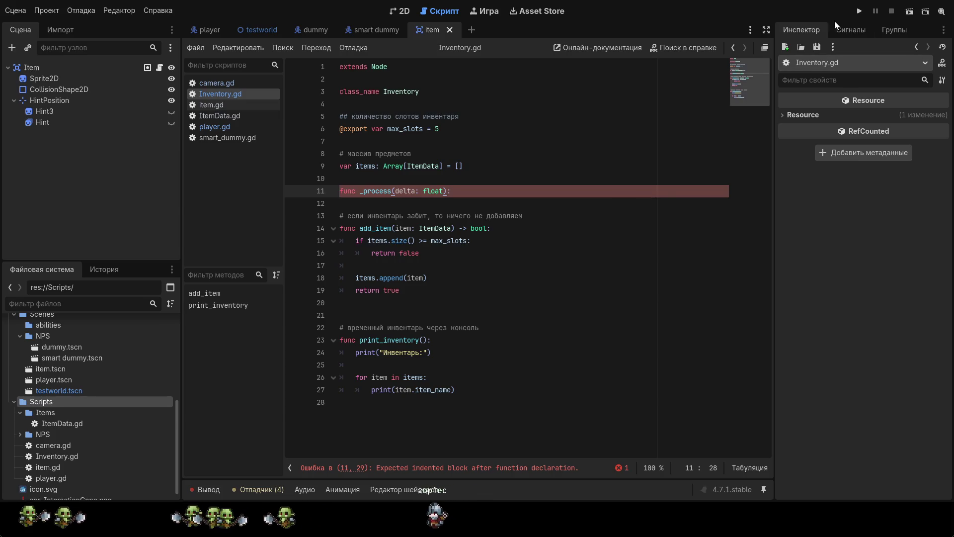
Step: Leave the script editor for the 2D view and bring up the player scene
left_click(402, 12)
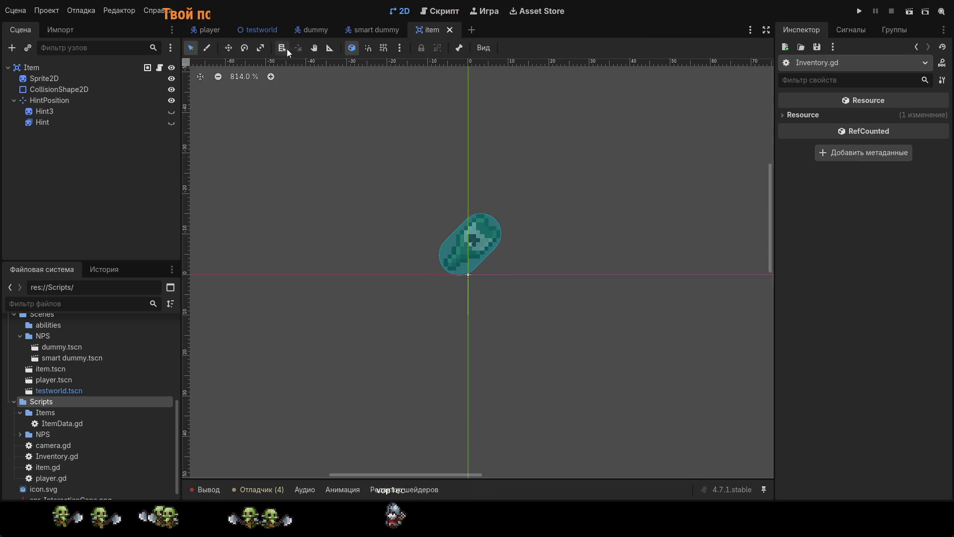
left_click(209, 31)
scroll(612, 251, "down", 3)
scroll(616, 256, "right", 3)
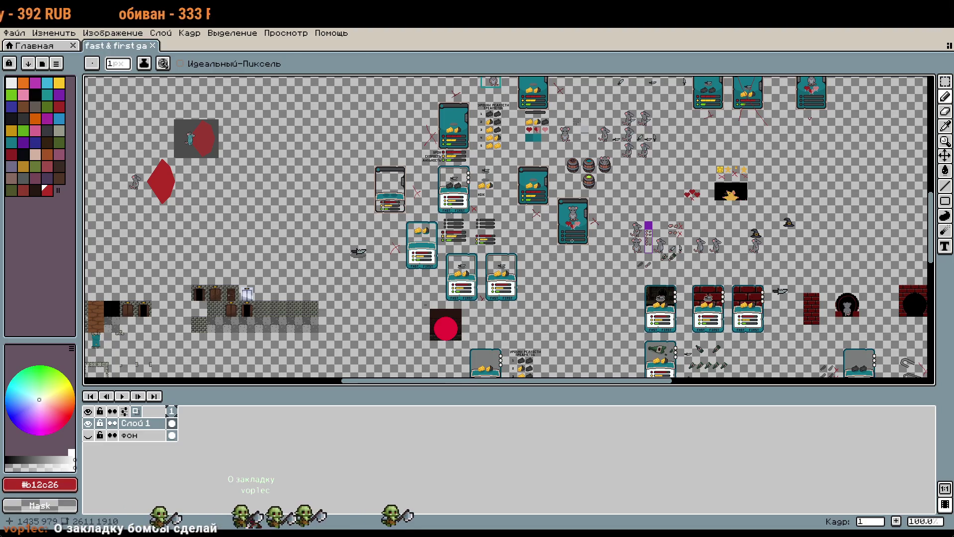
scroll(509, 229, "down", 10)
scroll(509, 229, "up", 2)
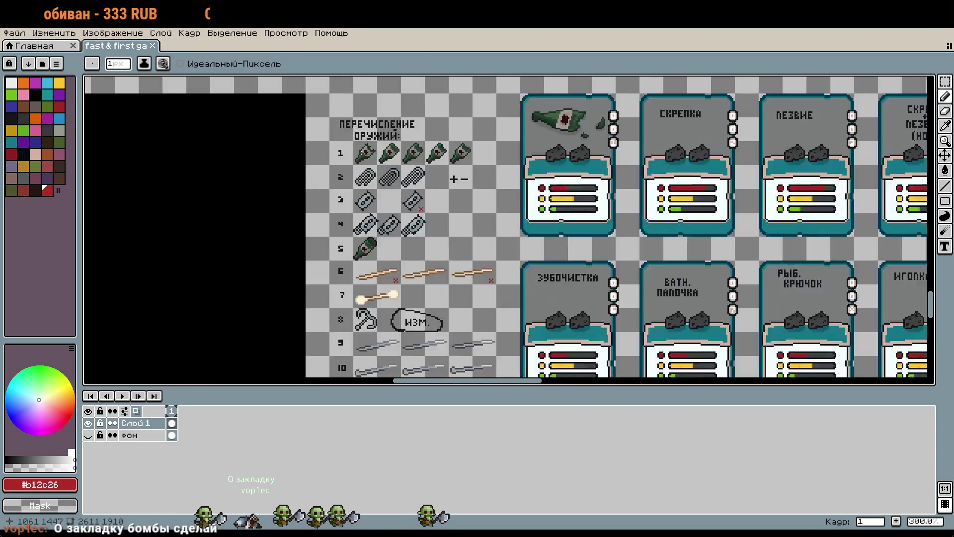
scroll(363, 153, "up", 3)
left_click_drag(337, 139, 631, 157)
key("v")
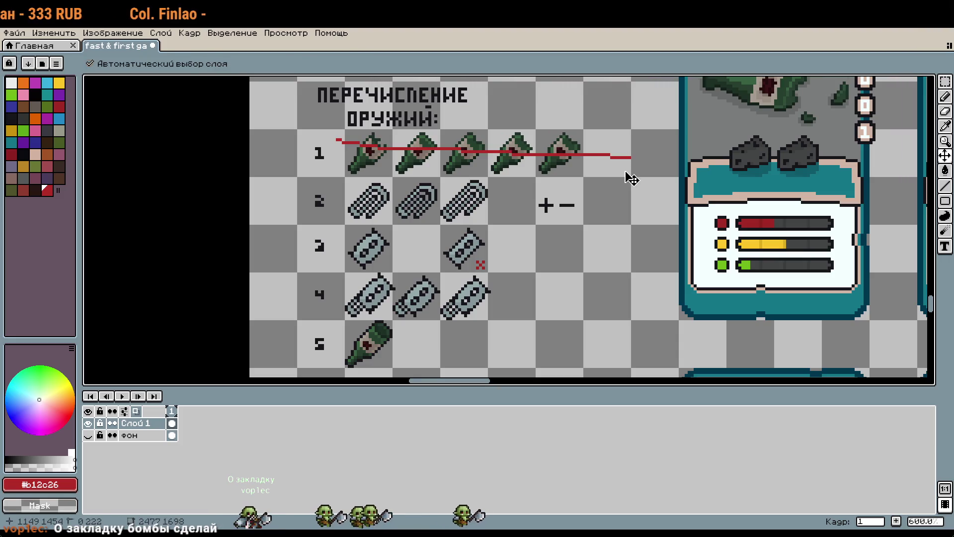
key("ctrl+z")
key("b")
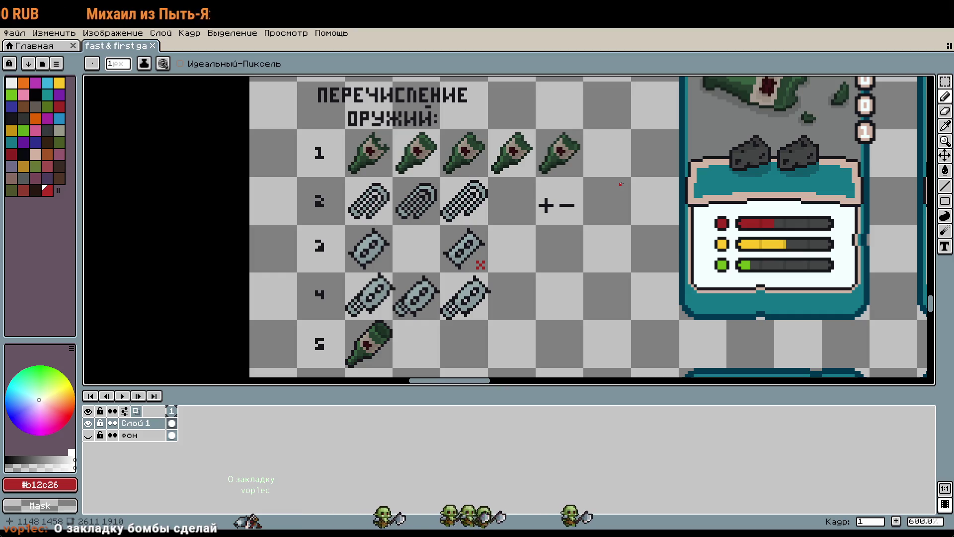
scroll(622, 263, "down", 1)
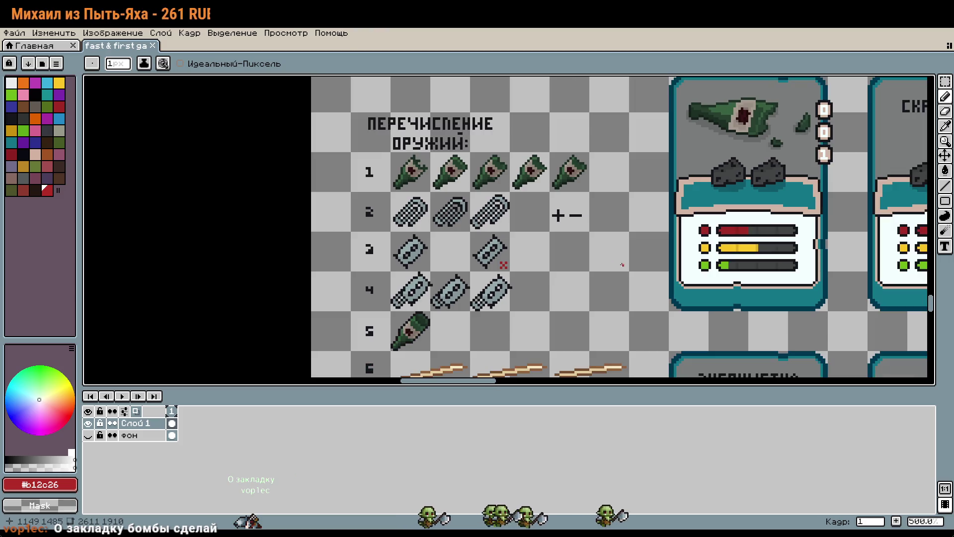
left_click_drag(622, 263, 645, 230)
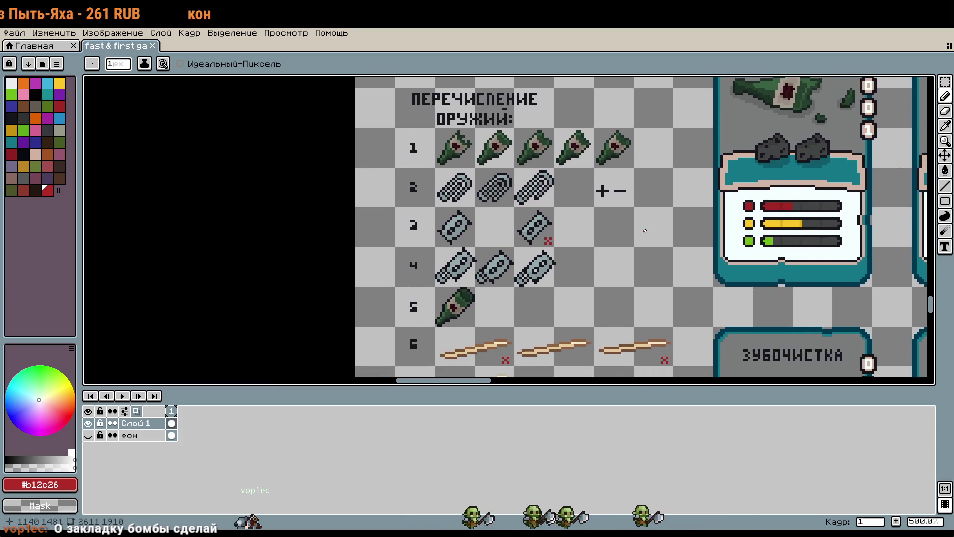
left_click_drag(517, 202, 447, 185)
key("ctrl+z")
key("v")
key("b")
left_click_drag(561, 222, 579, 235)
key("ctrl+z")
key("v")
key("b")
scroll(557, 271, "up", 1)
left_click_drag(557, 271, 577, 266)
key("v")
key("ctrl+z")
key("b")
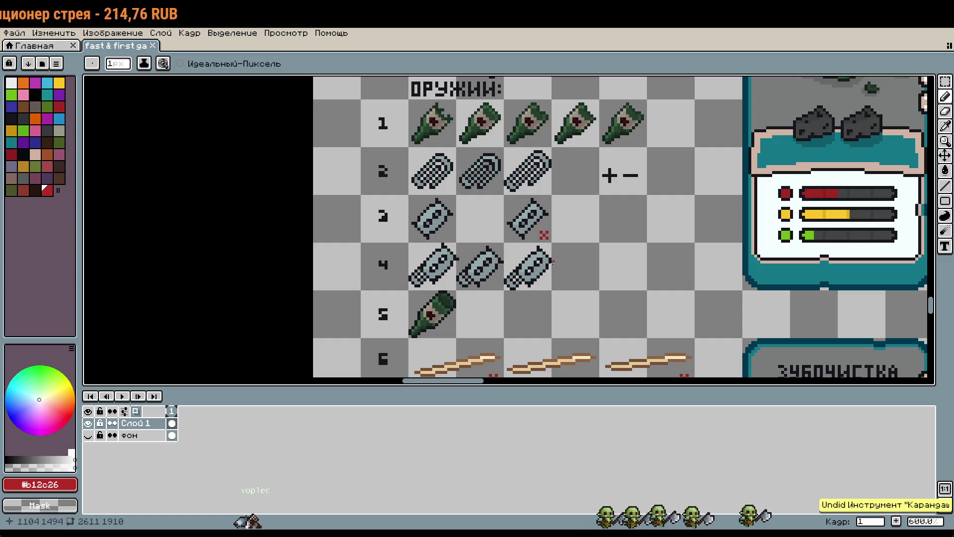
scroll(606, 273, "down", 1)
scroll(639, 359, "up", 2)
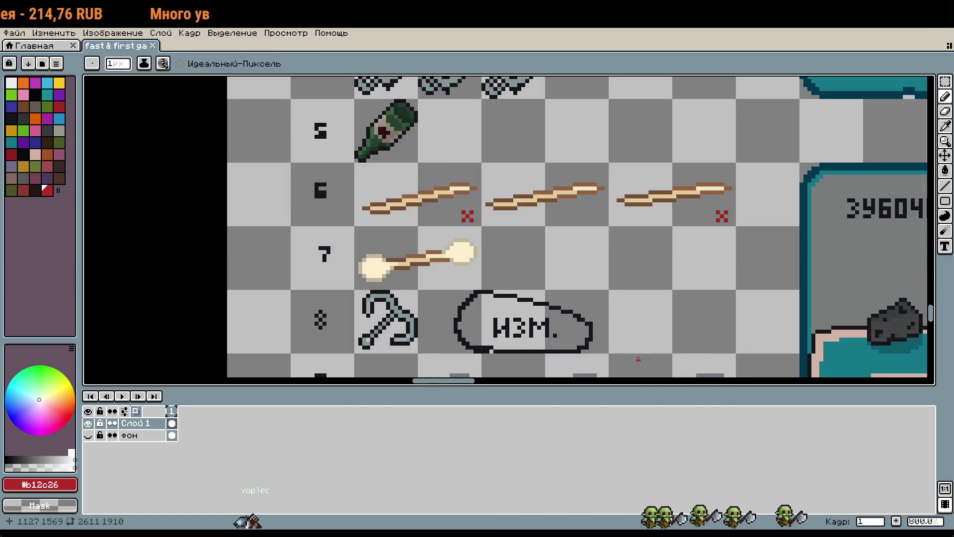
scroll(607, 264, "down", 1)
left_click_drag(556, 237, 576, 171)
key("ctrl+z")
left_click_drag(500, 226, 413, 271)
key("ctrl+z")
scroll(518, 205, "down", 2)
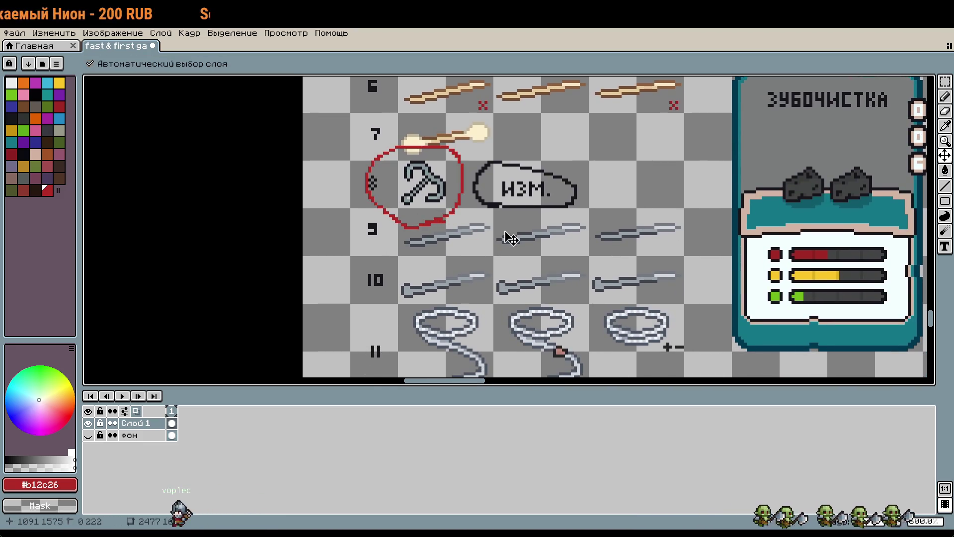
key("ctrl+z")
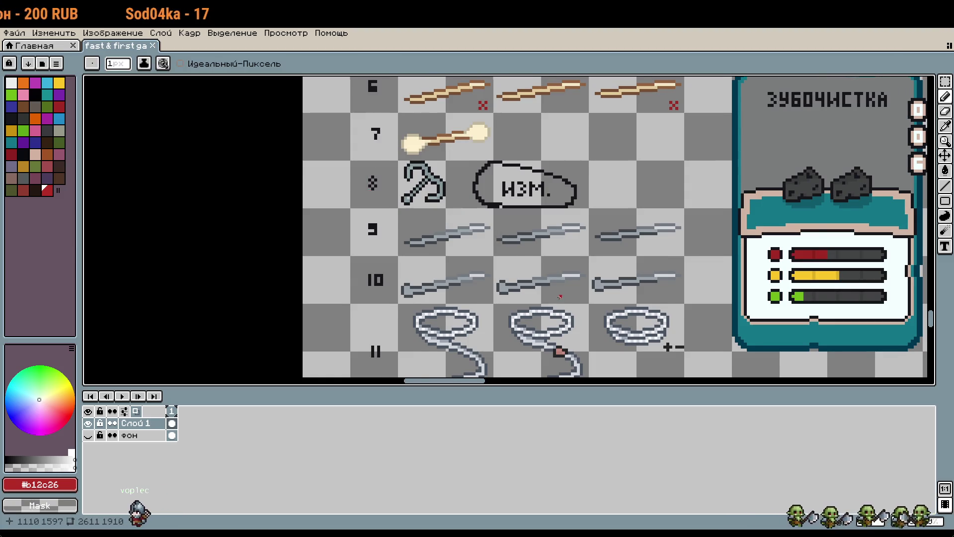
scroll(560, 297, "down", 3)
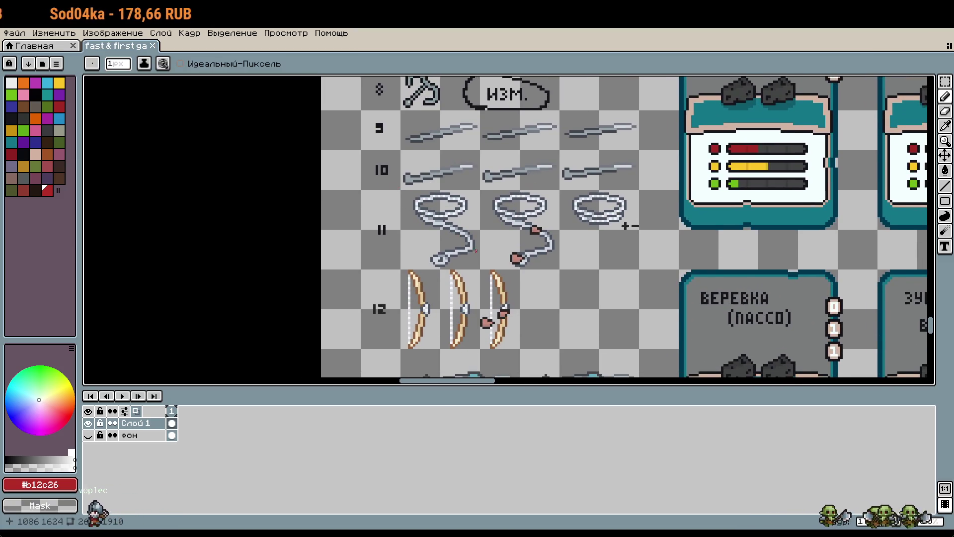
scroll(476, 251, "down", 2)
scroll(447, 273, "down", 4)
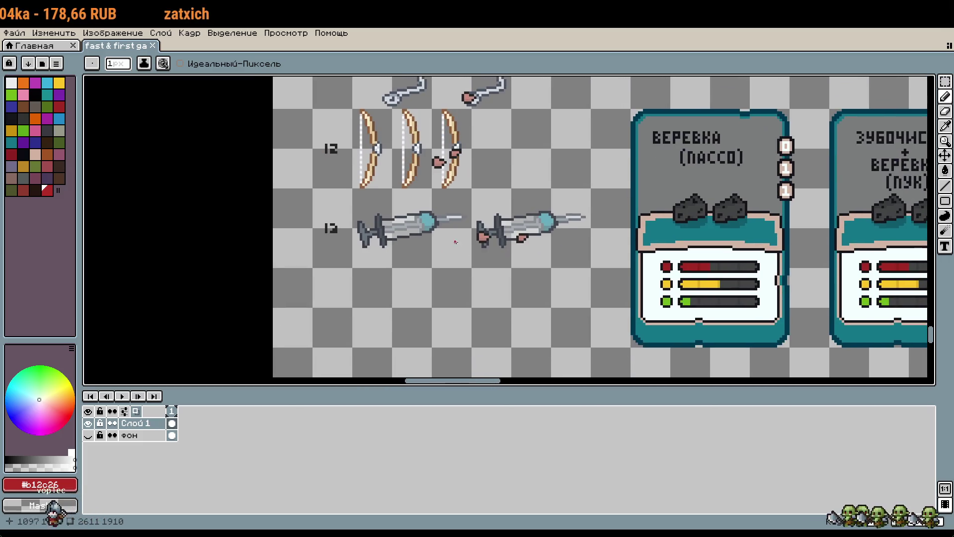
scroll(532, 216, "down", 4)
scroll(630, 264, "up", 4)
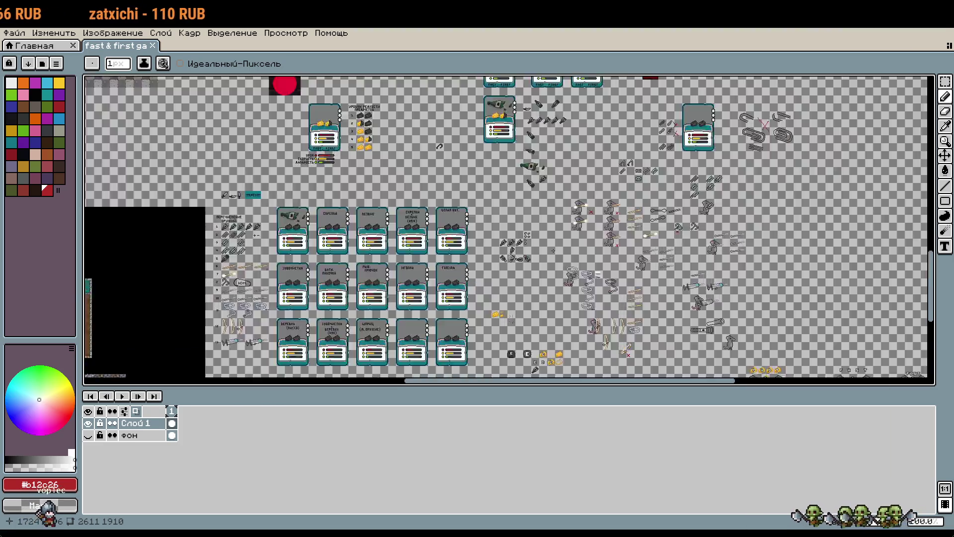
scroll(630, 264, "down", 1)
scroll(634, 249, "up", 4)
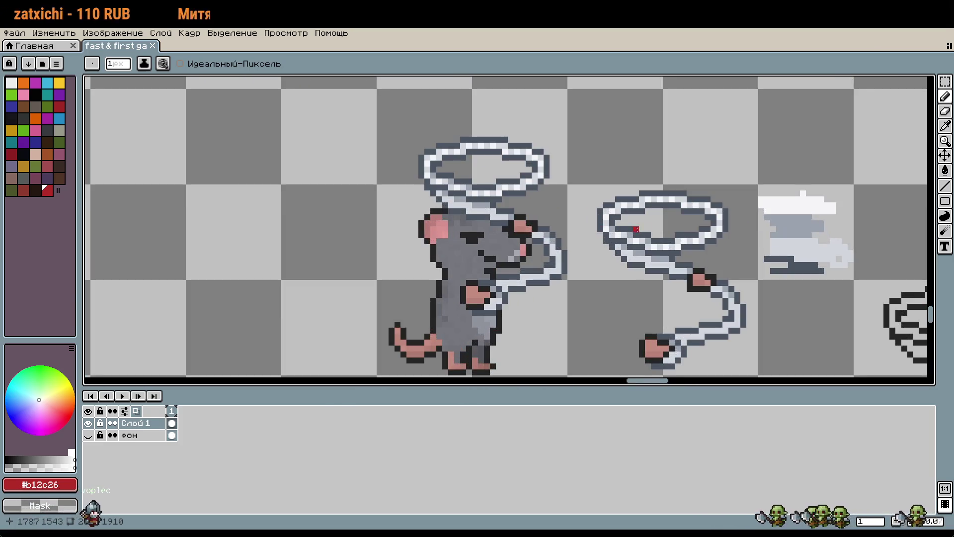
scroll(642, 223, "down", 1)
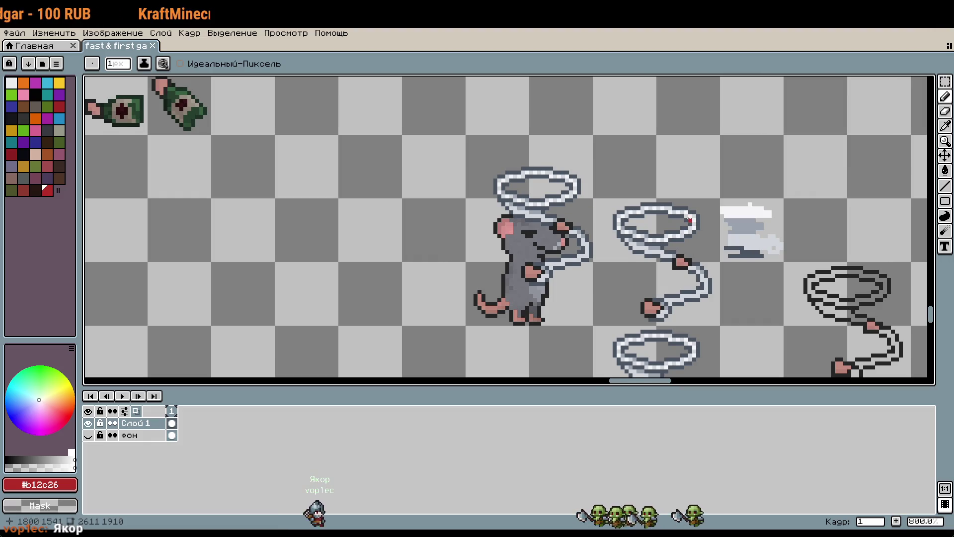
left_click_drag(673, 238, 664, 213)
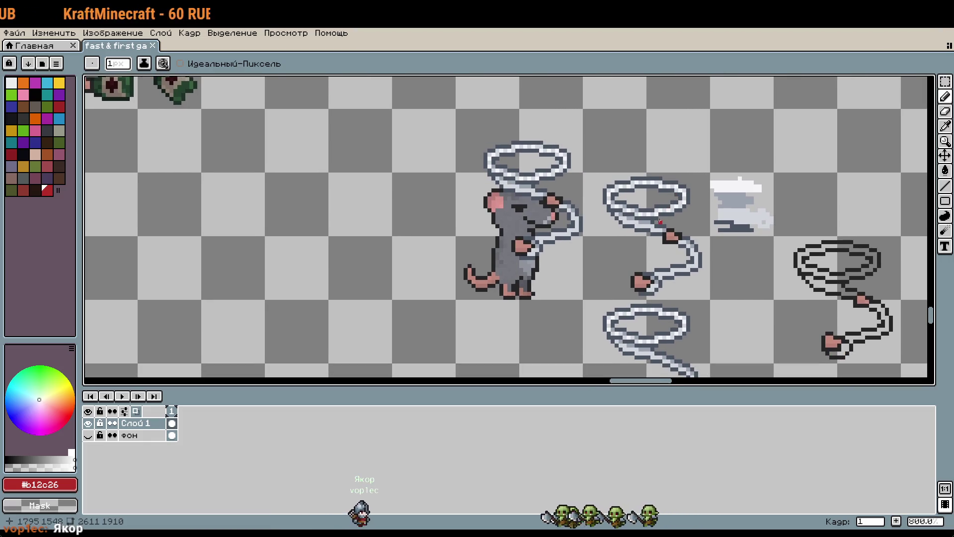
scroll(661, 222, "down", 3)
scroll(395, 219, "up", 2)
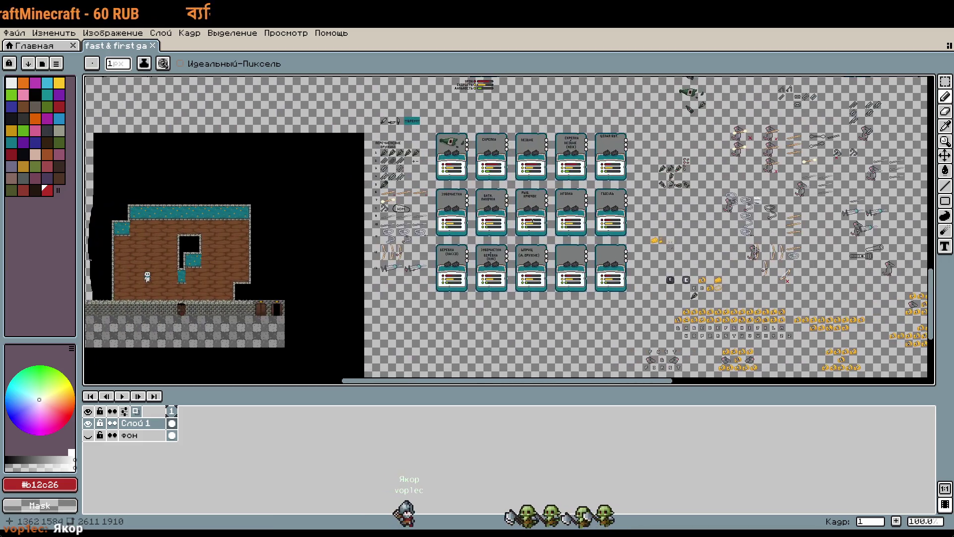
scroll(396, 219, "down", 1)
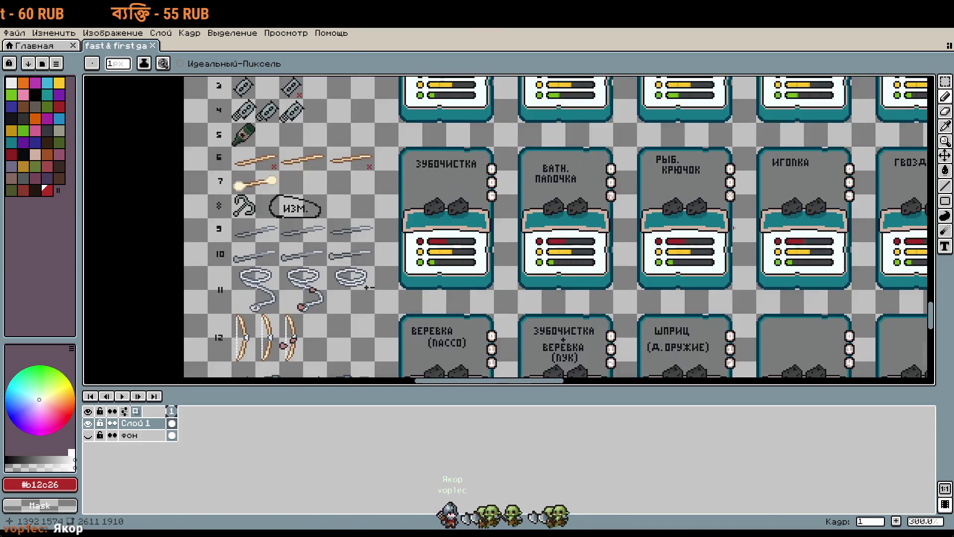
left_click_drag(931, 209, 718, 240)
scroll(718, 241, "right", 10)
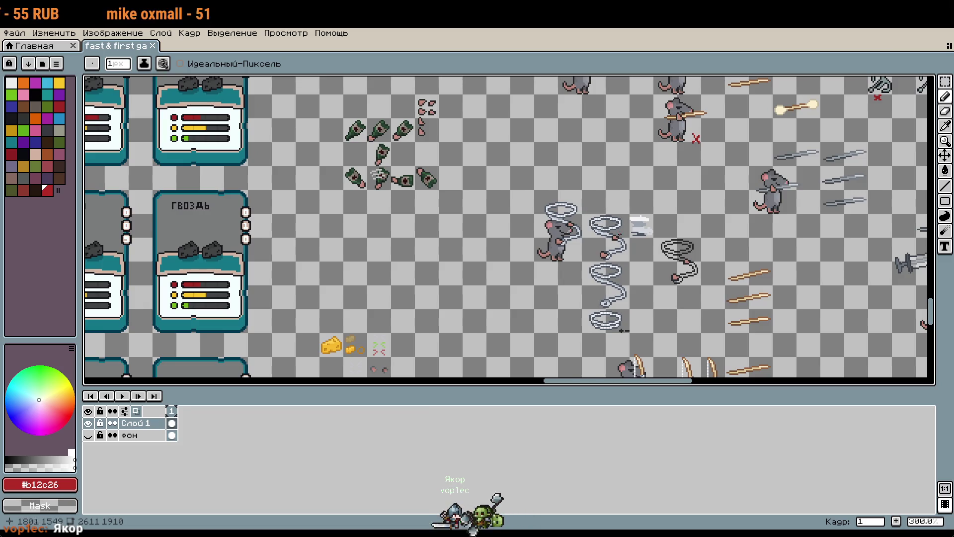
scroll(619, 235, "up", 5)
scroll(597, 248, "down", 5)
scroll(558, 265, "up", 4)
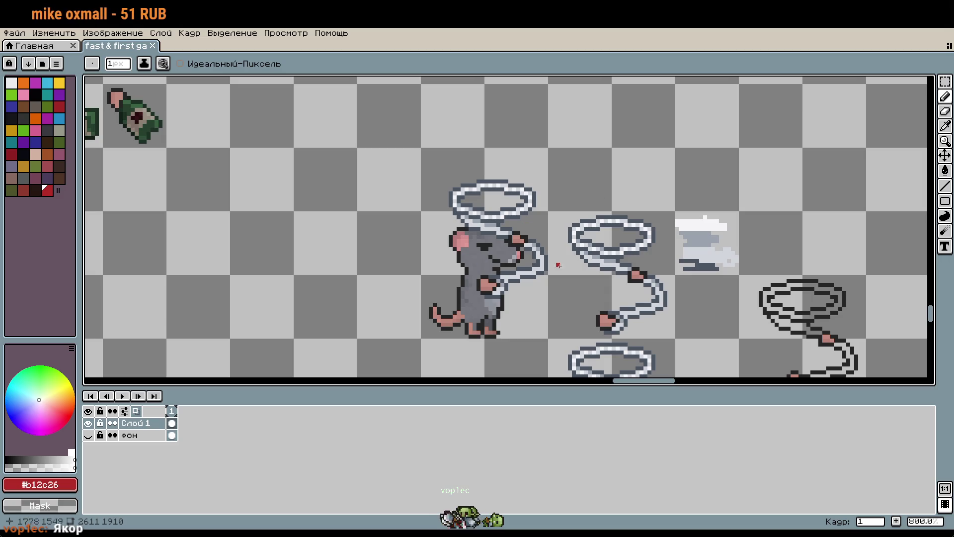
scroll(530, 257, "up", 1)
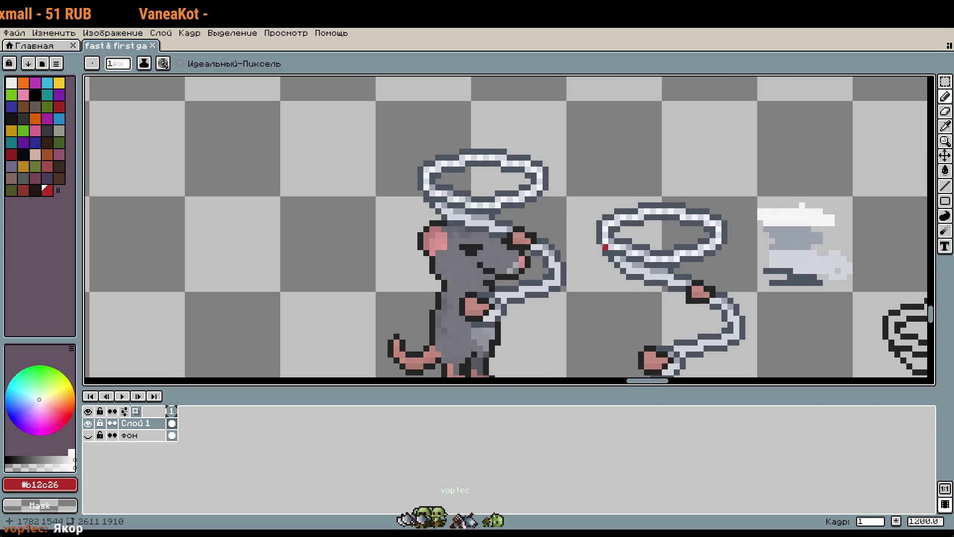
scroll(682, 312, "down", 5)
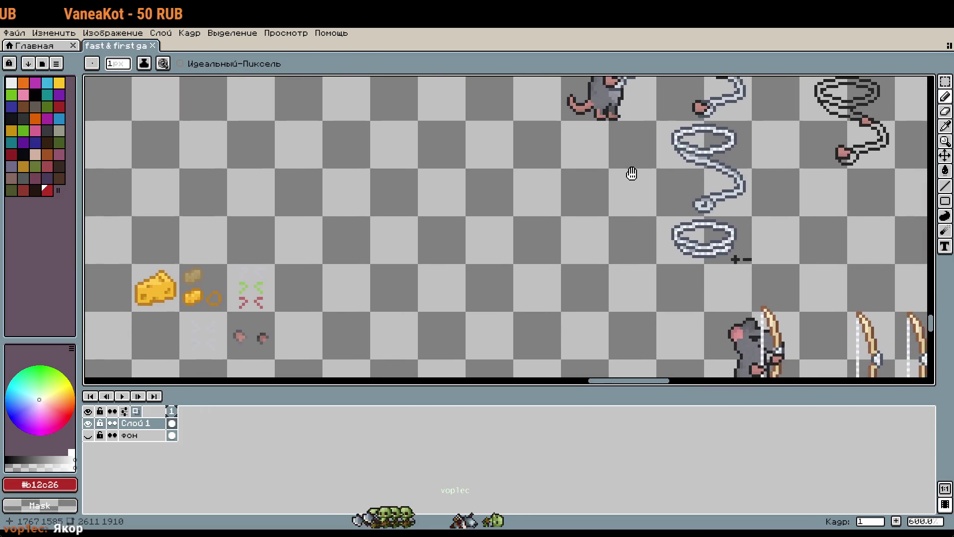
scroll(553, 217, "up", 5)
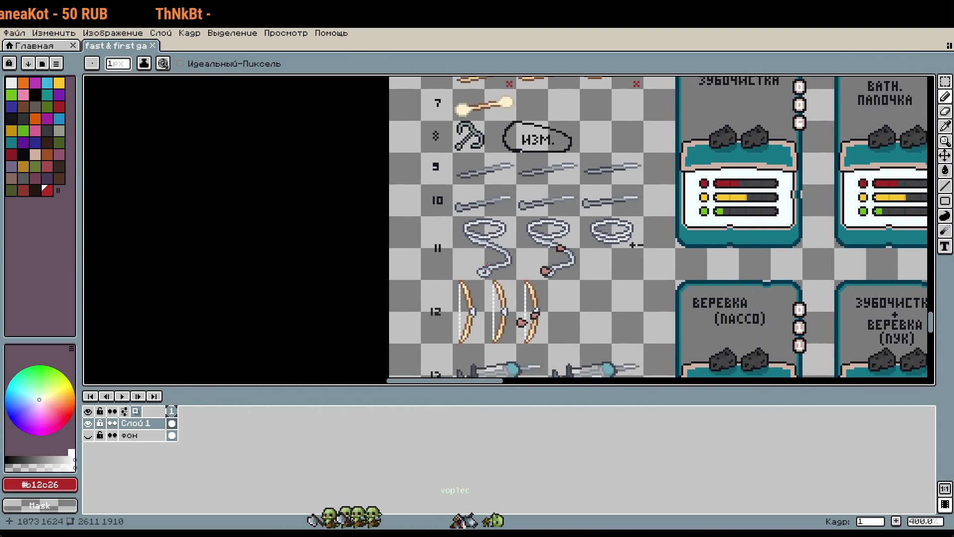
scroll(485, 252, "up", 2)
scroll(491, 204, "down", 6)
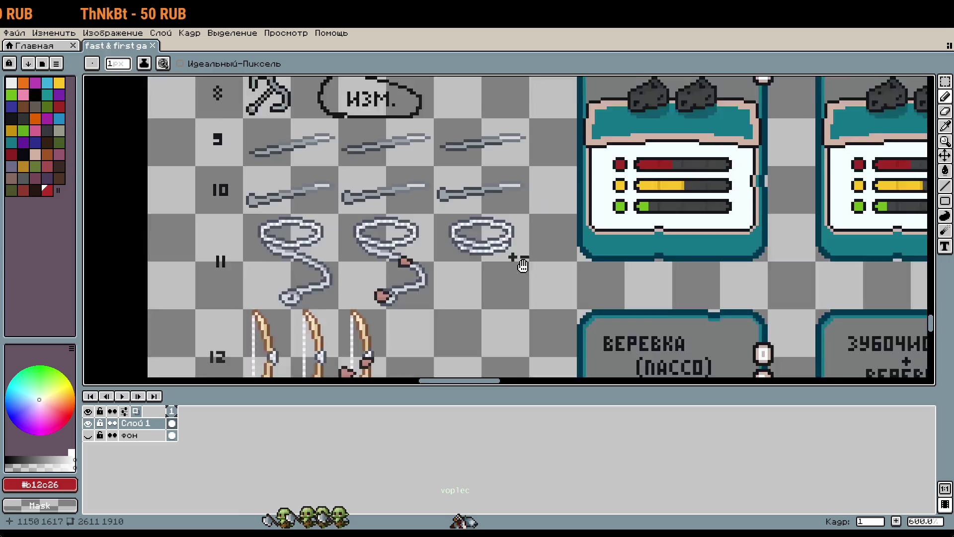
scroll(507, 229, "down", 1)
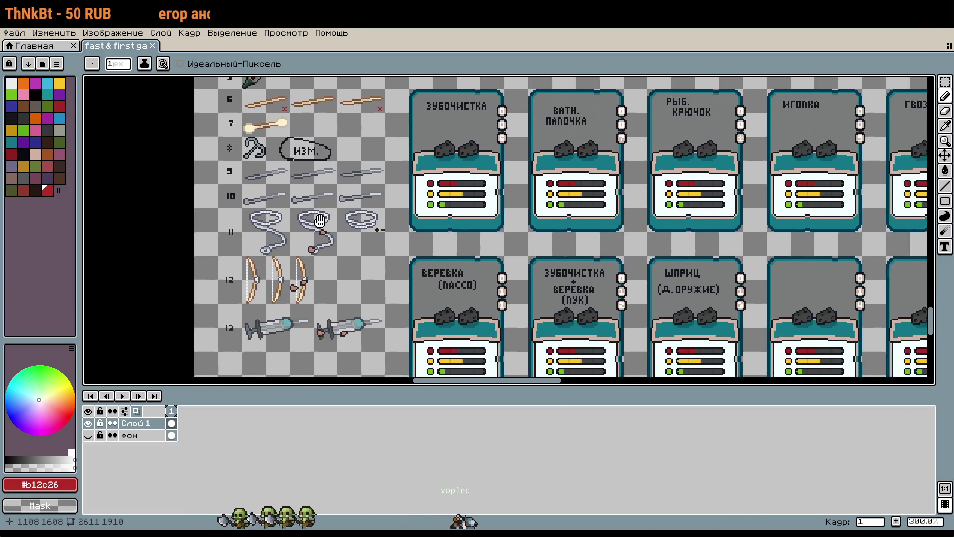
scroll(593, 166, "up", 3)
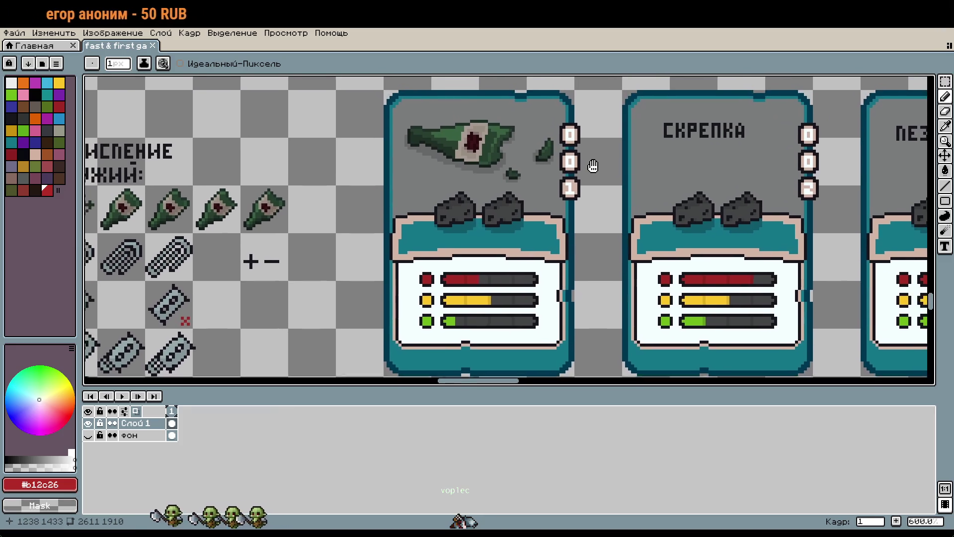
left_click_drag(593, 165, 590, 169)
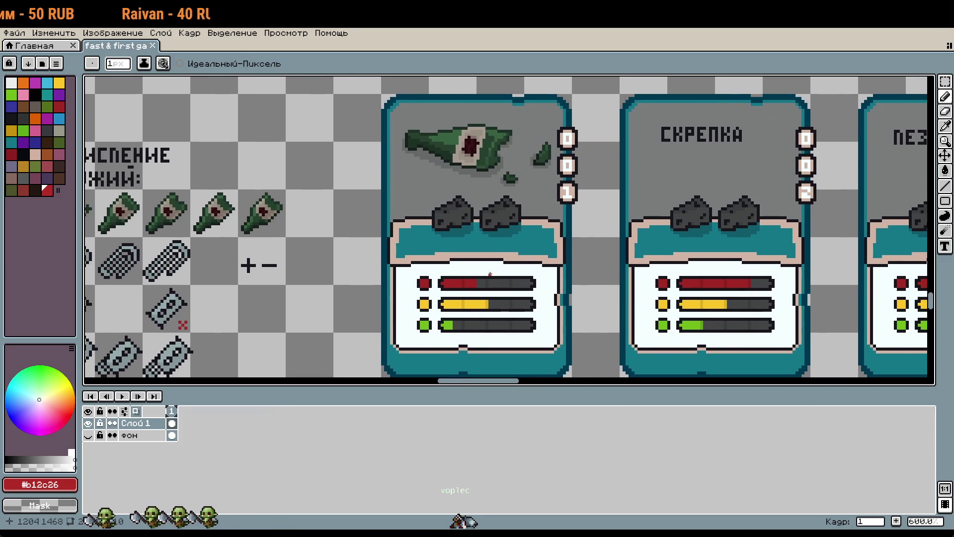
scroll(490, 274, "down", 3)
scroll(565, 199, "down", 2)
scroll(564, 140, "left", 2)
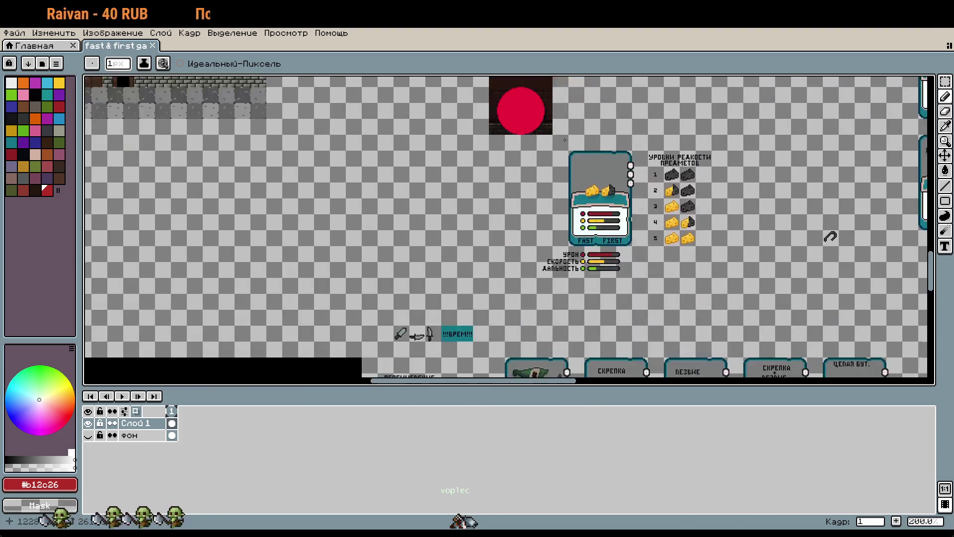
scroll(587, 165, "up", 4)
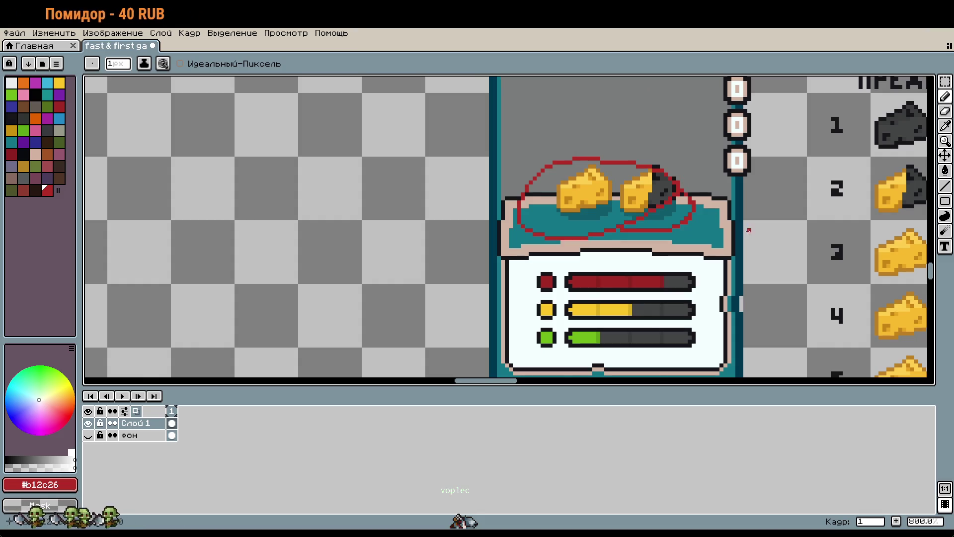
scroll(749, 230, "down", 3)
scroll(598, 239, "down", 3)
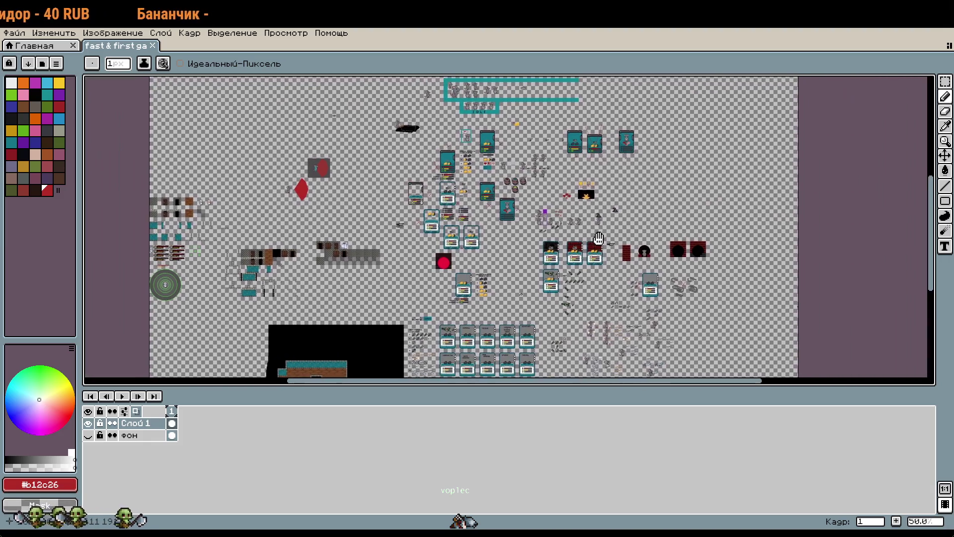
scroll(598, 239, "right", 1)
scroll(598, 233, "down", 1)
scroll(599, 229, "up", 2)
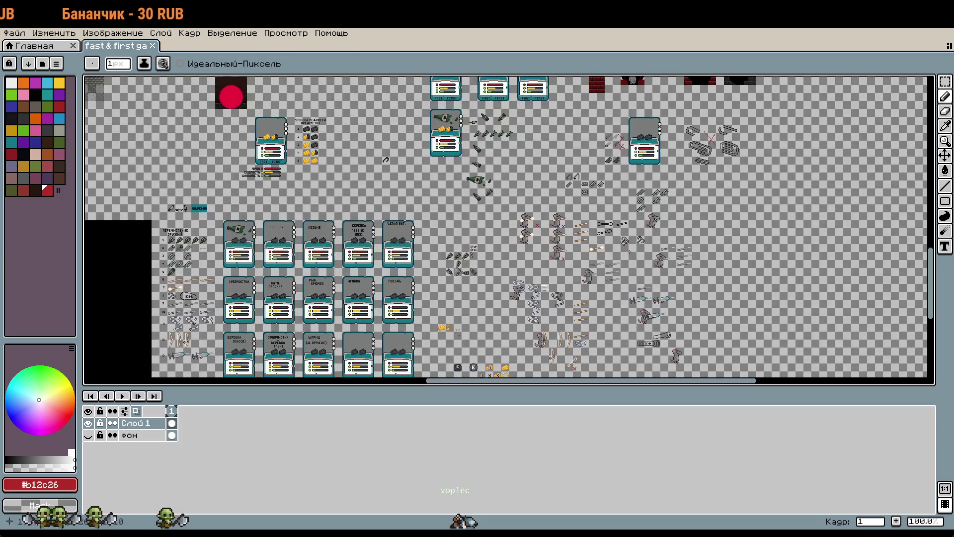
scroll(598, 228, "up", 2)
scroll(599, 228, "right", 3)
scroll(598, 229, "down", 3)
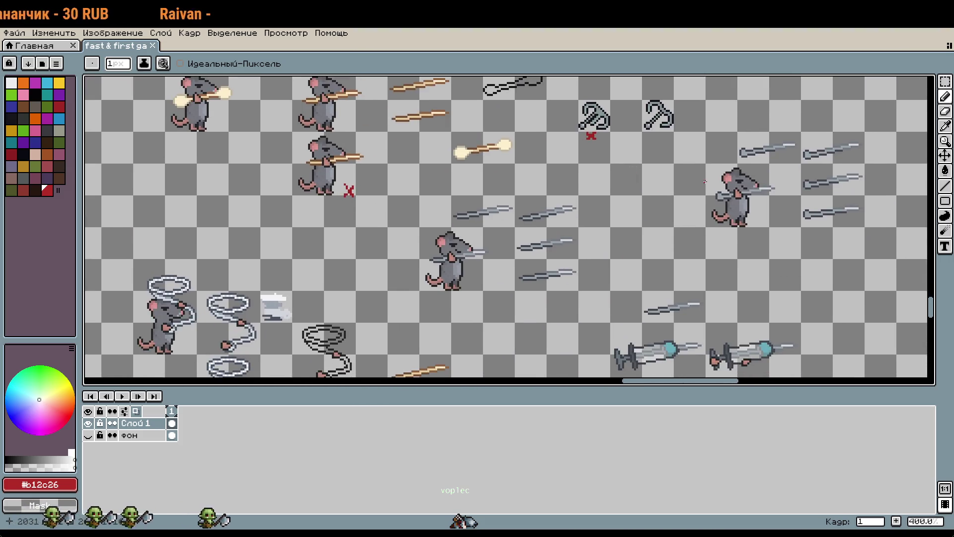
scroll(599, 229, "up", 2)
scroll(622, 213, "up", 2)
scroll(622, 213, "down", 1)
scroll(561, 206, "up", 1)
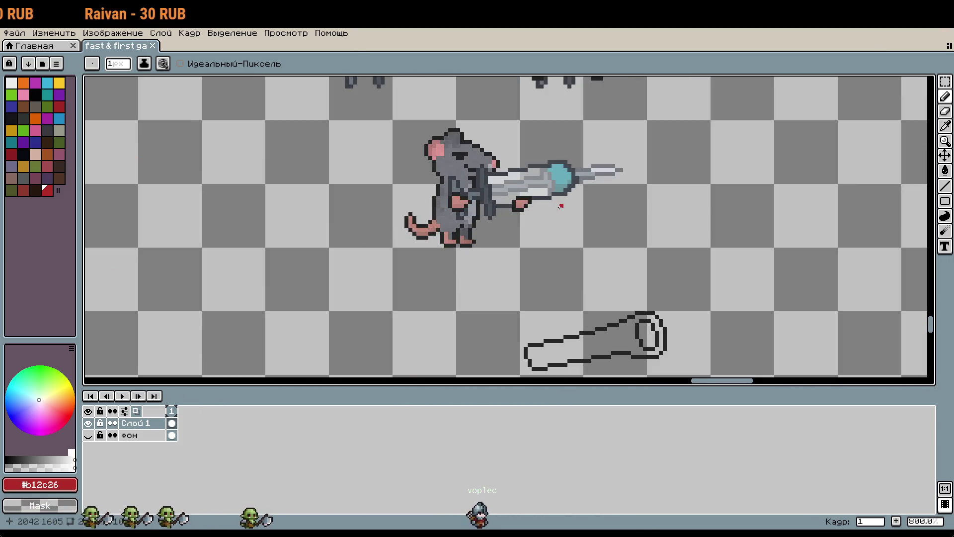
scroll(569, 226, "down", 1)
scroll(569, 225, "up", 2)
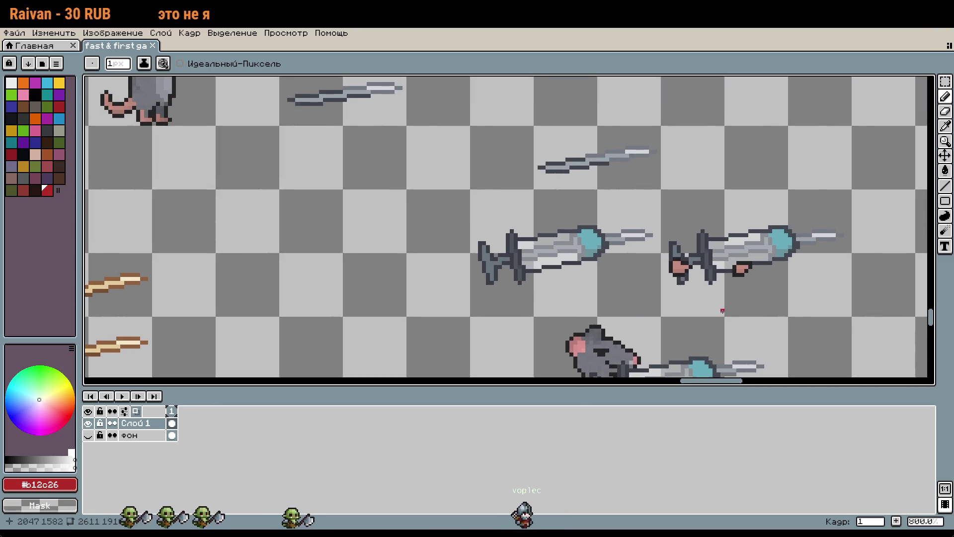
scroll(569, 225, "down", 1)
scroll(237, 372, "up", 1)
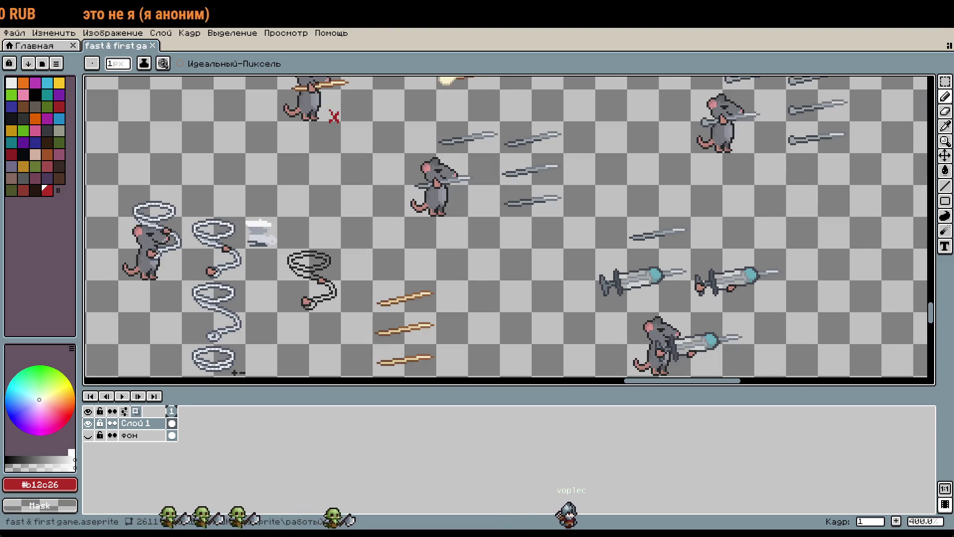
scroll(238, 372, "down", 1)
scroll(662, 300, "up", 3)
scroll(662, 300, "down", 2)
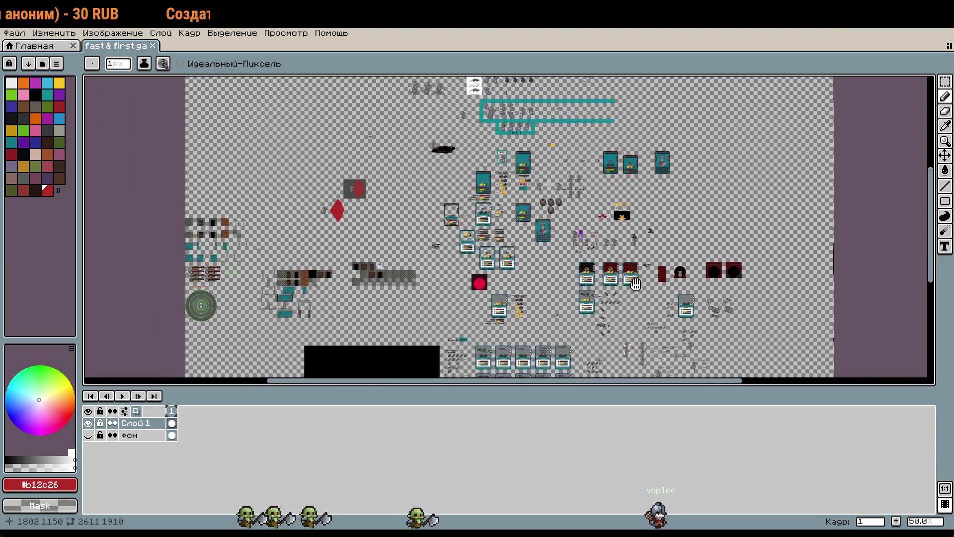
scroll(691, 247, "down", 4)
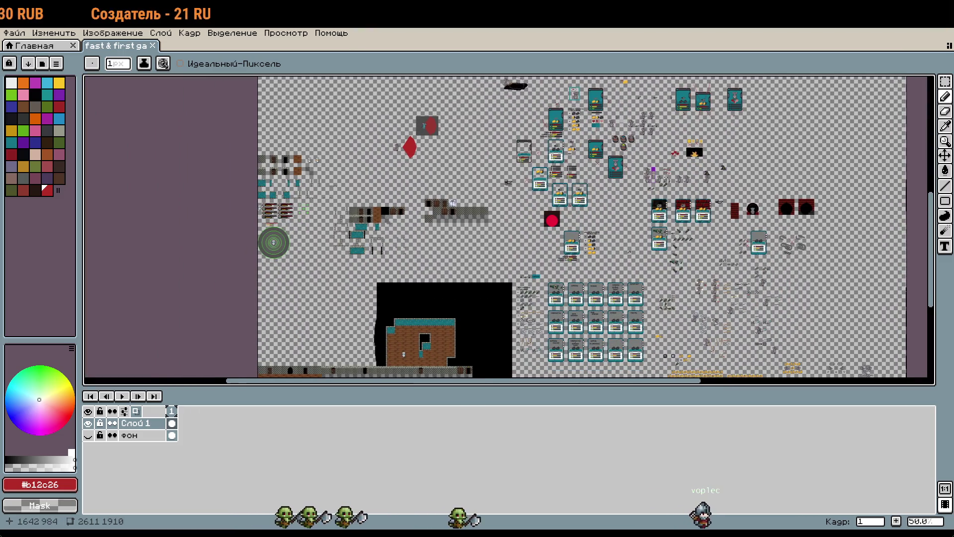
mouse_move(691, 247)
left_mouse_down()
mouse_move(590, 283)
mouse_move(569, 305)
left_mouse_up()
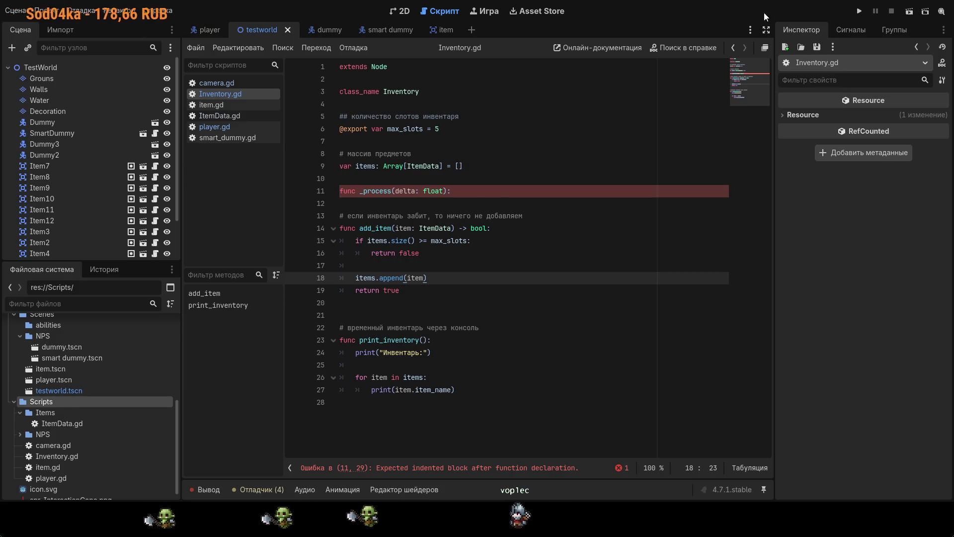
Step: Place the cursor at the end of the _process line in Inventory.gd
left_click(475, 196)
Step: Add an indented empty line 12 inside the _process body
key("Return")
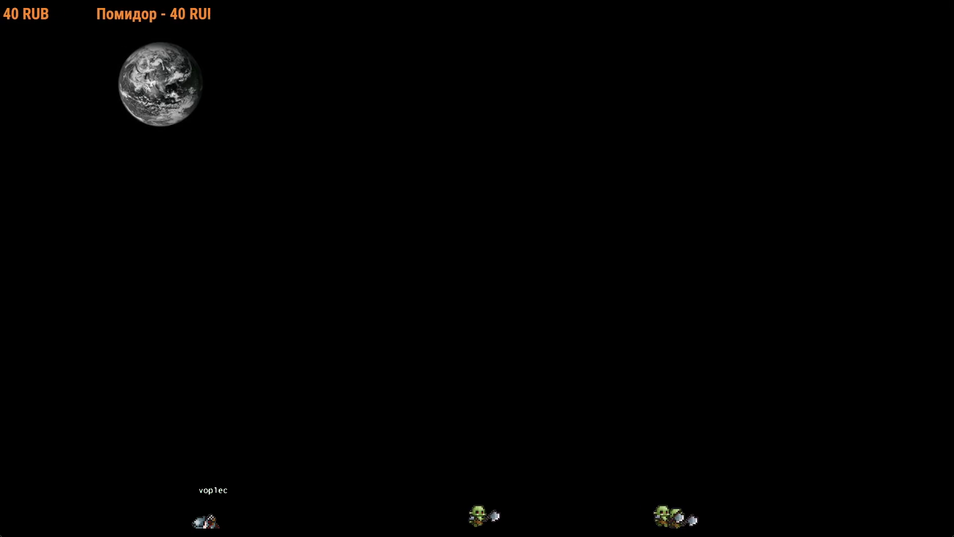
Step: Undo the last pencil stroke on the Aseprite level map's stone floor area
scroll(621, 246, "up", 4)
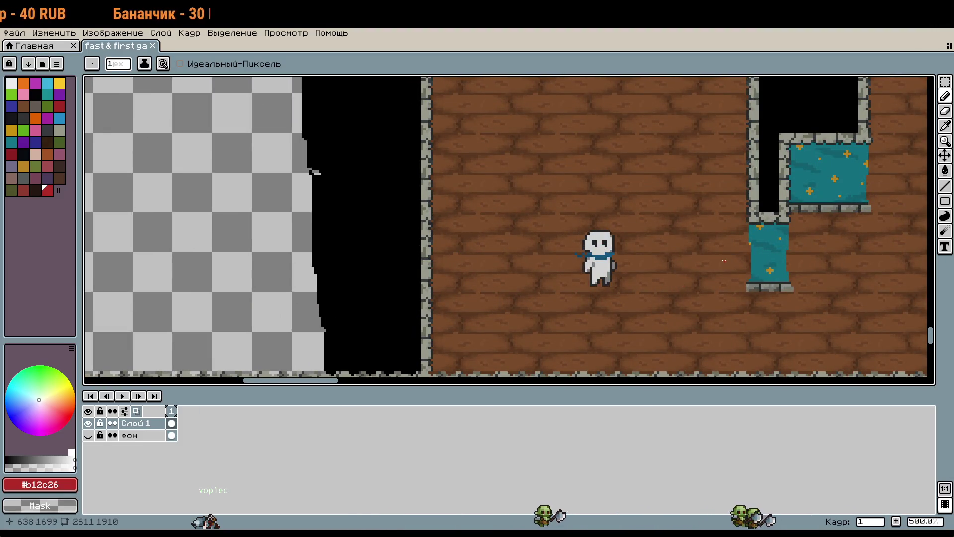
left_click_drag(683, 283, 550, 228)
scroll(569, 231, "down", 2)
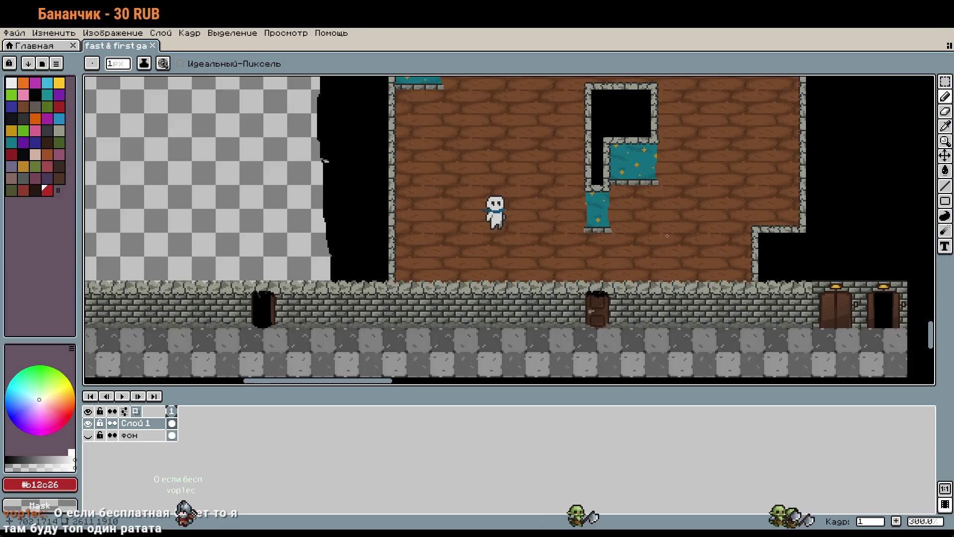
left_click_drag(667, 209, 632, 285)
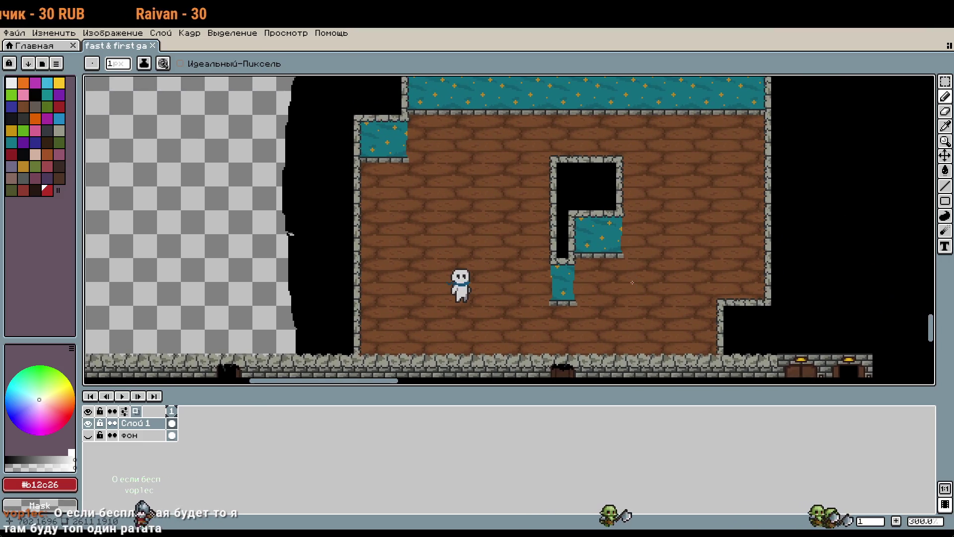
scroll(631, 286, "down", 1)
left_click_drag(602, 372, 604, 272)
key("ctrl+z")
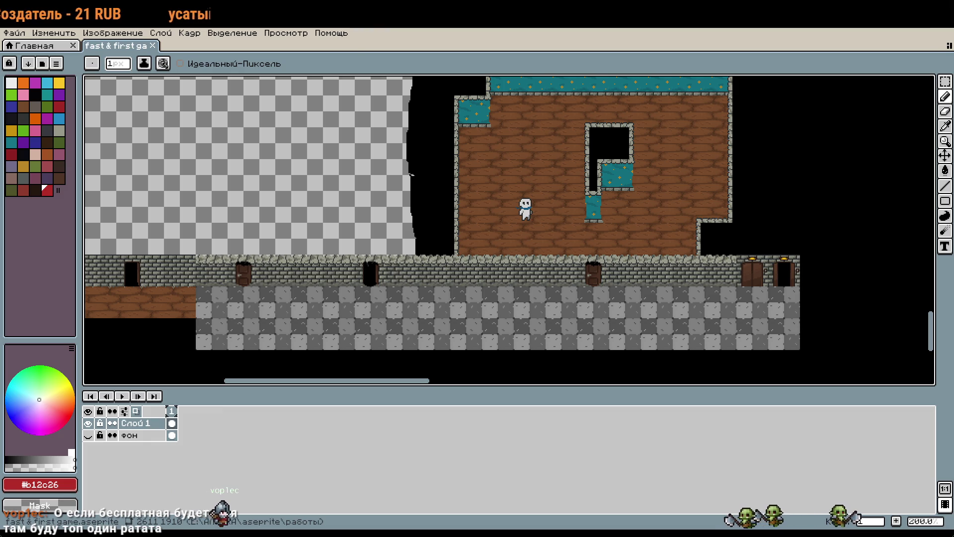
scroll(590, 208, "down", 5)
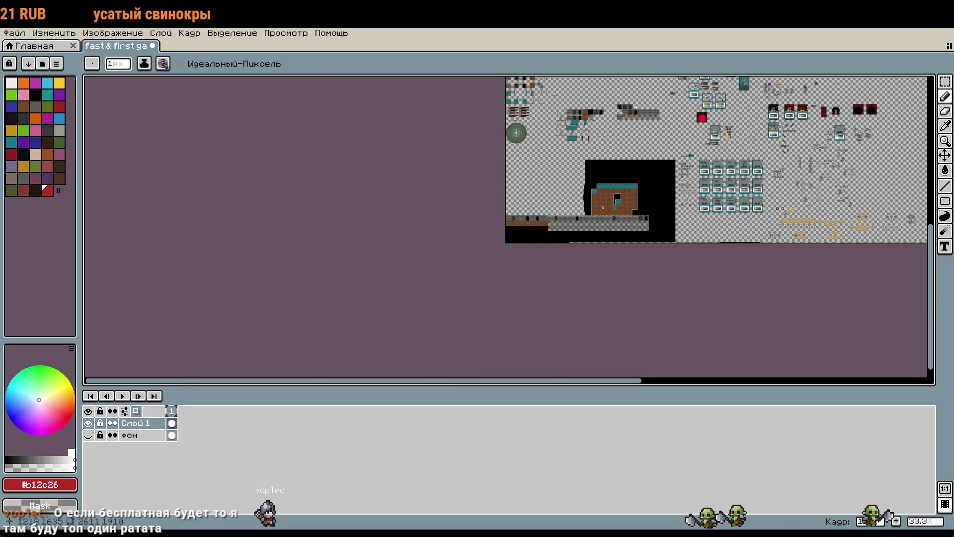
scroll(652, 263, "right", 3)
scroll(652, 262, "up", 8)
scroll(634, 216, "up", 3)
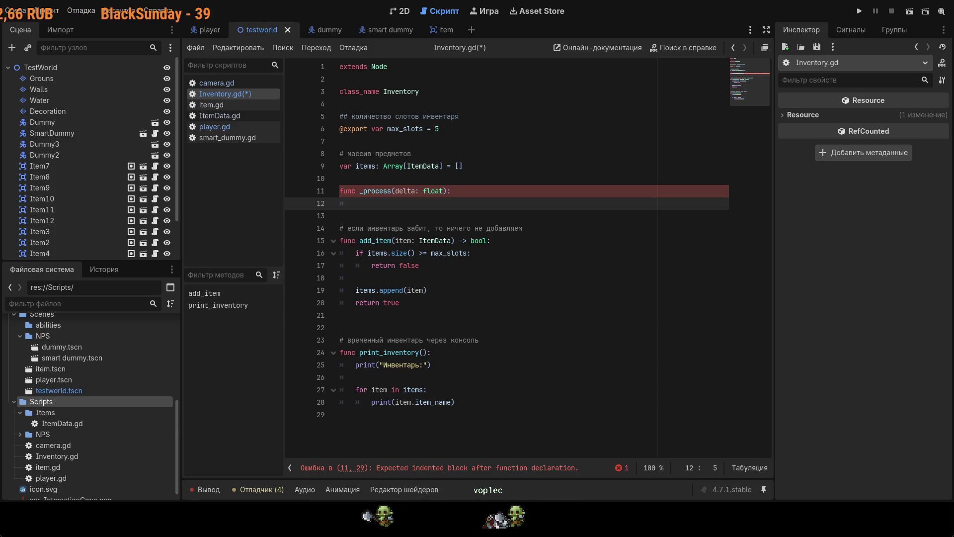
Step: Add and remove blank lines above _process, leaving the cursor on its empty body line
left_click(420, 180)
key("Return")
key("Return")
key("Up")
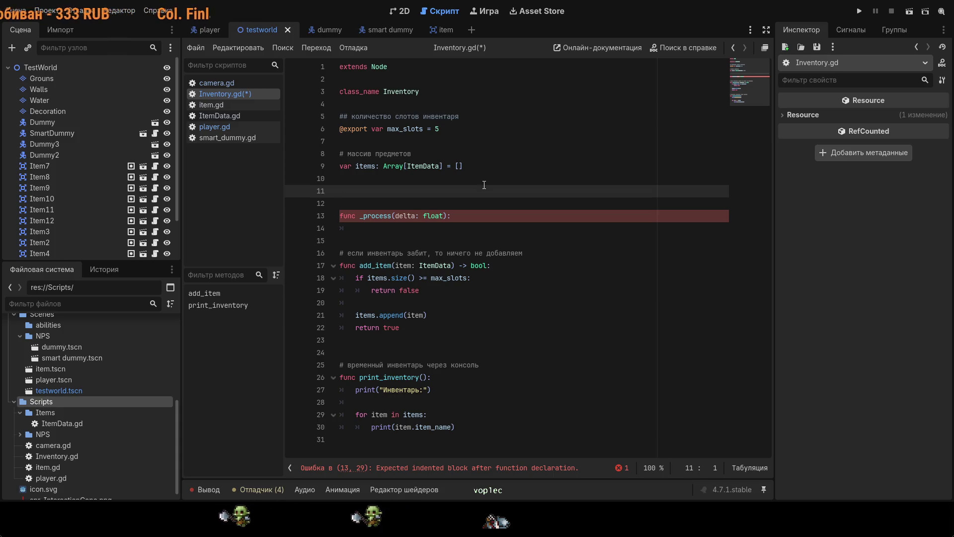
key("Delete")
key("Delete")
left_click(411, 204)
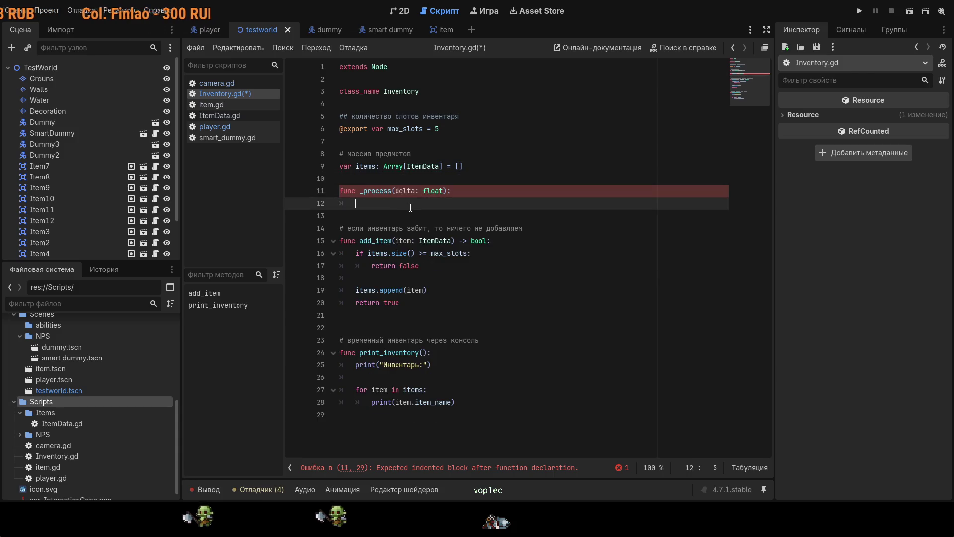
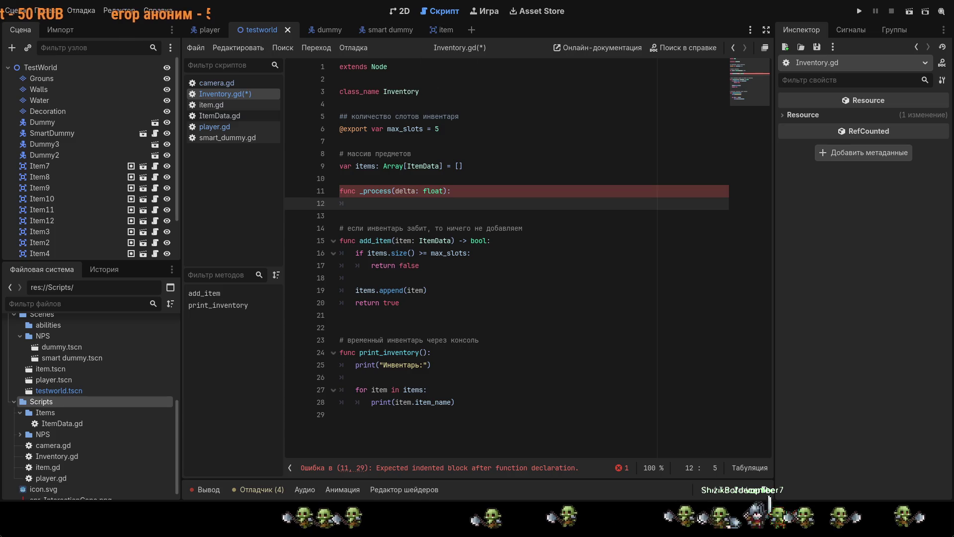
Step: Return to Inventory.gd and save and run the project
left_click(401, 12)
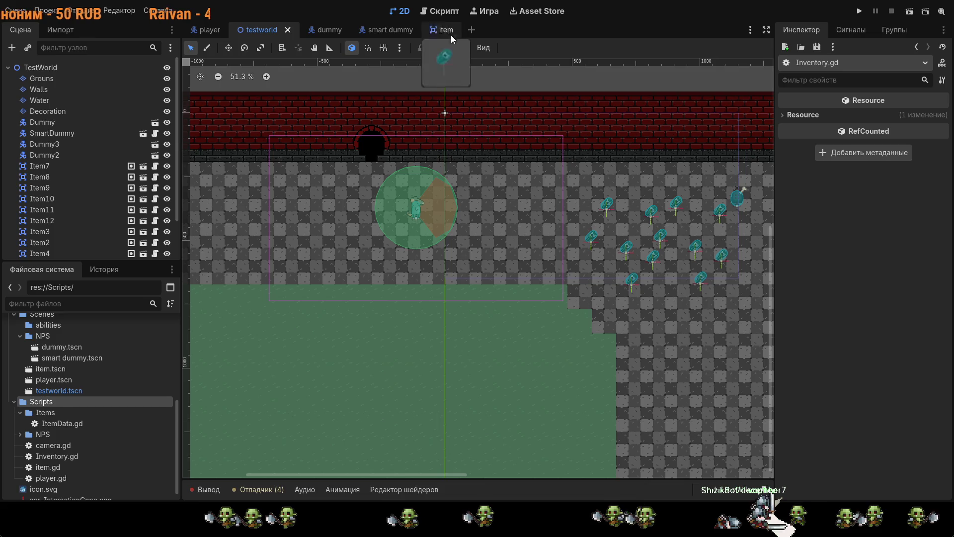
left_click(445, 12)
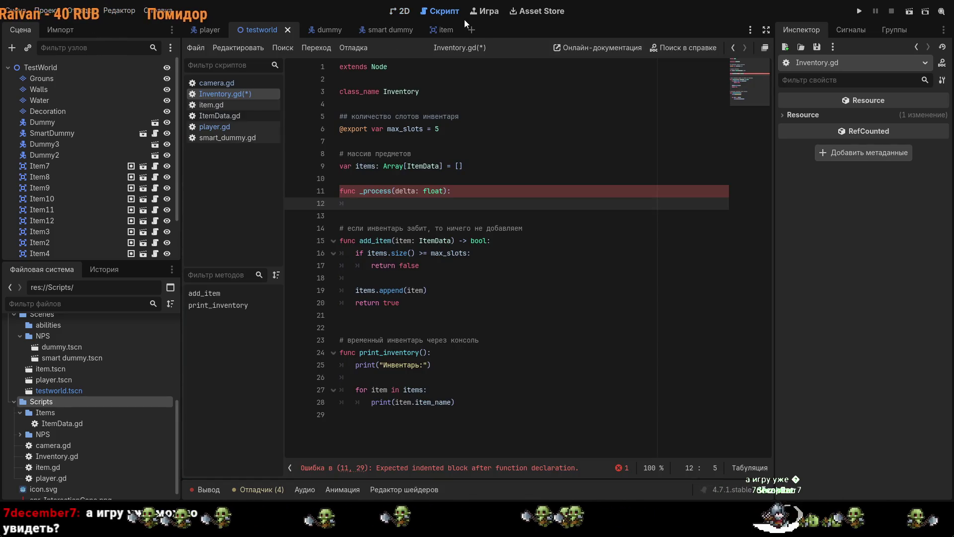
left_click(859, 11)
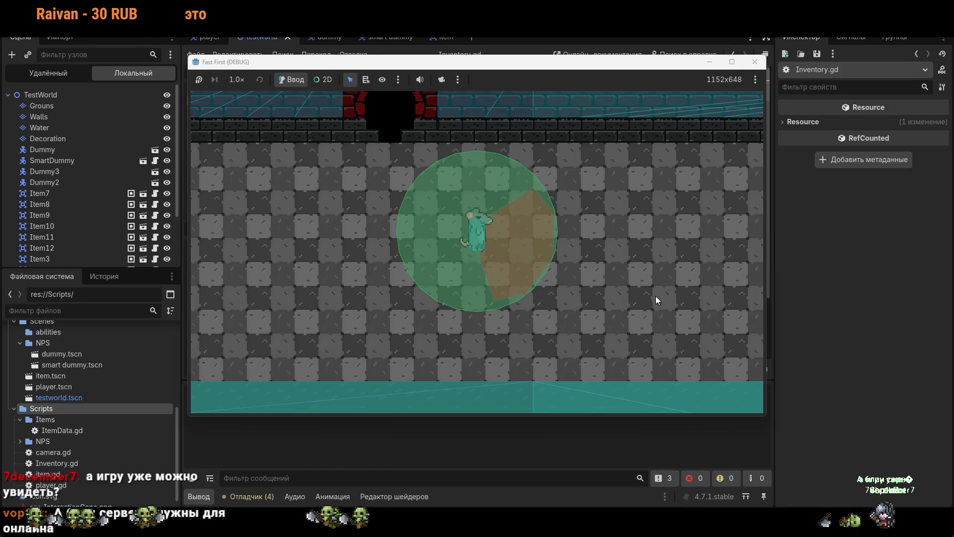
Step: Walk the player across the level with WASD and pick up the first item with E
key("d")
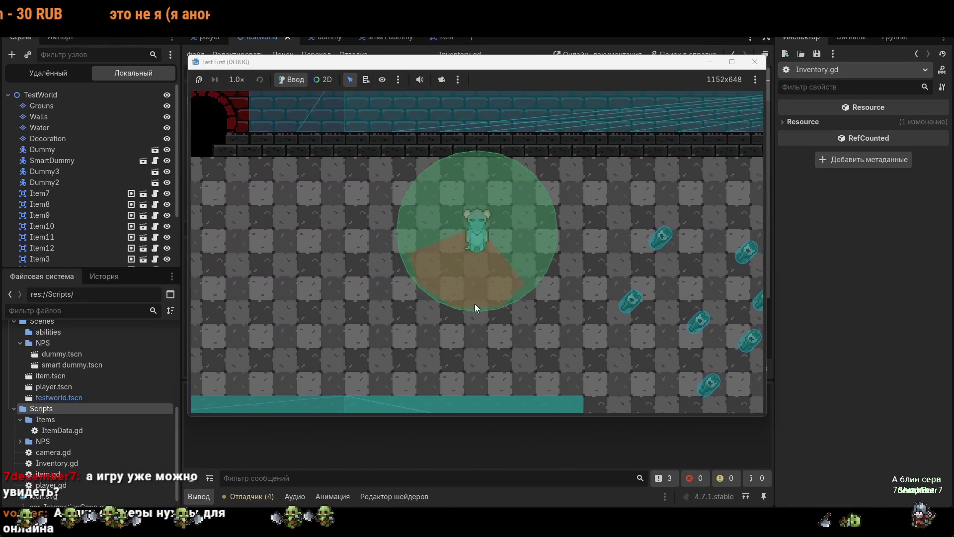
key("s")
key("d")
key("d")
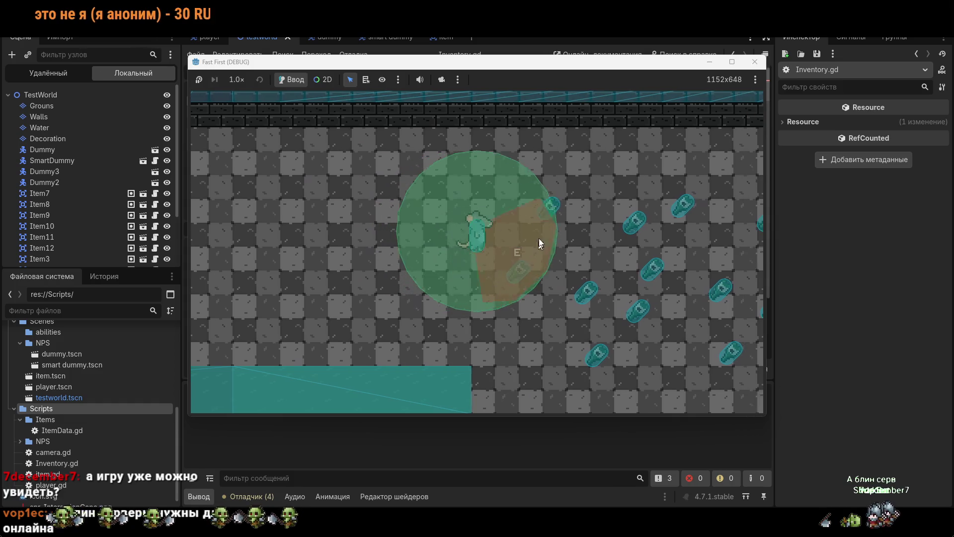
key("d")
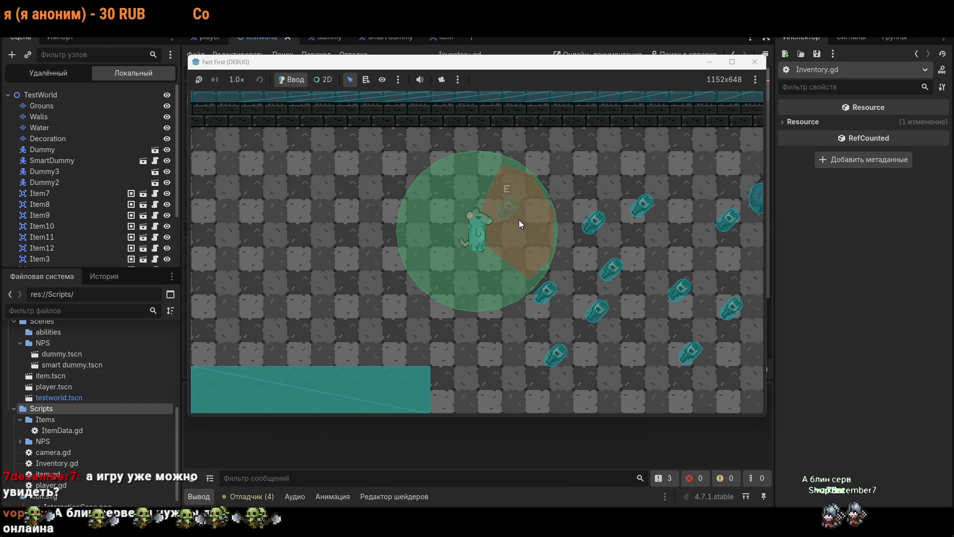
key("d")
key("s")
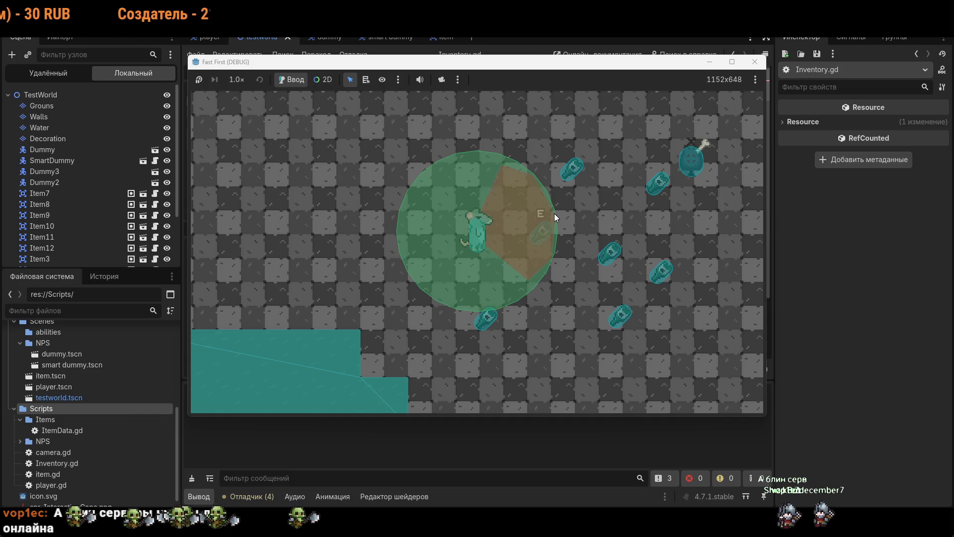
key("e")
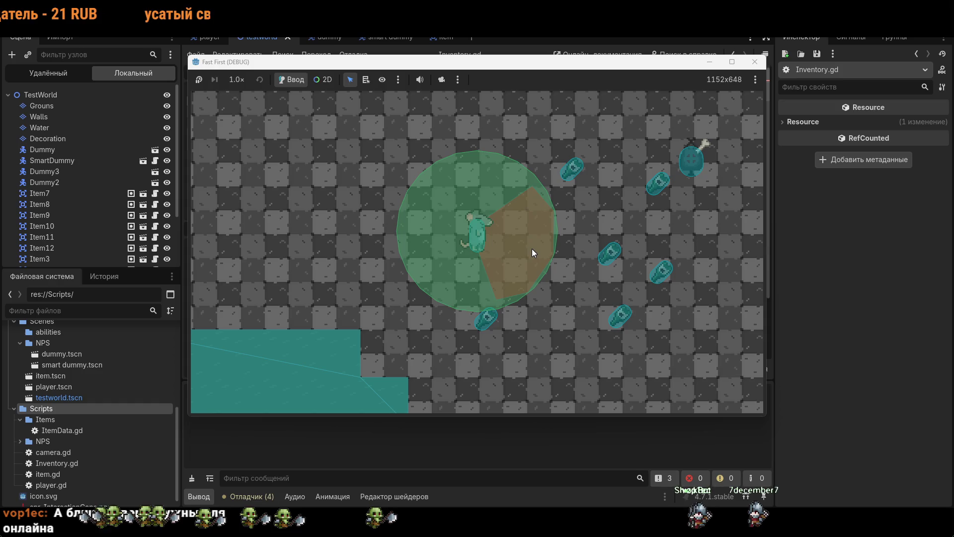
Step: Pick up more nearby items, then close the running game
key("d")
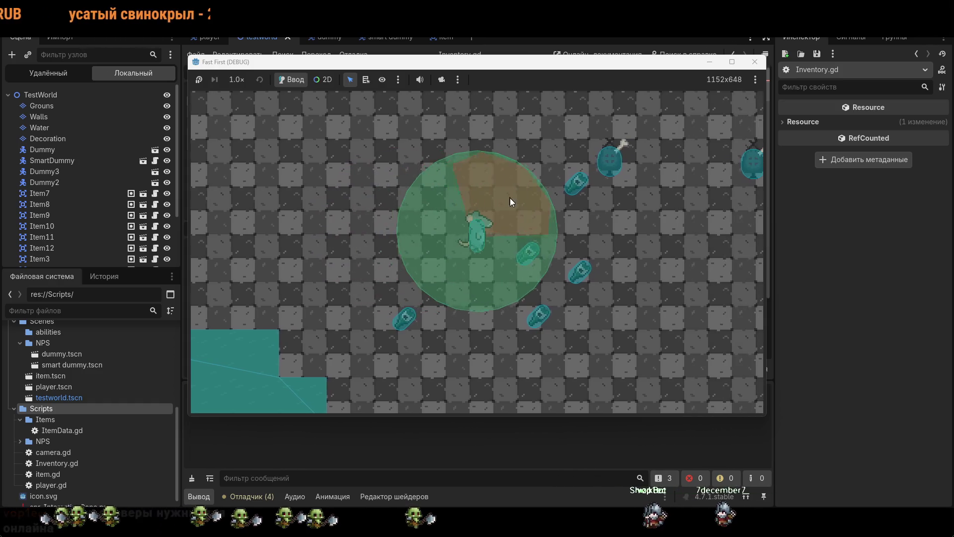
key("a")
key("e")
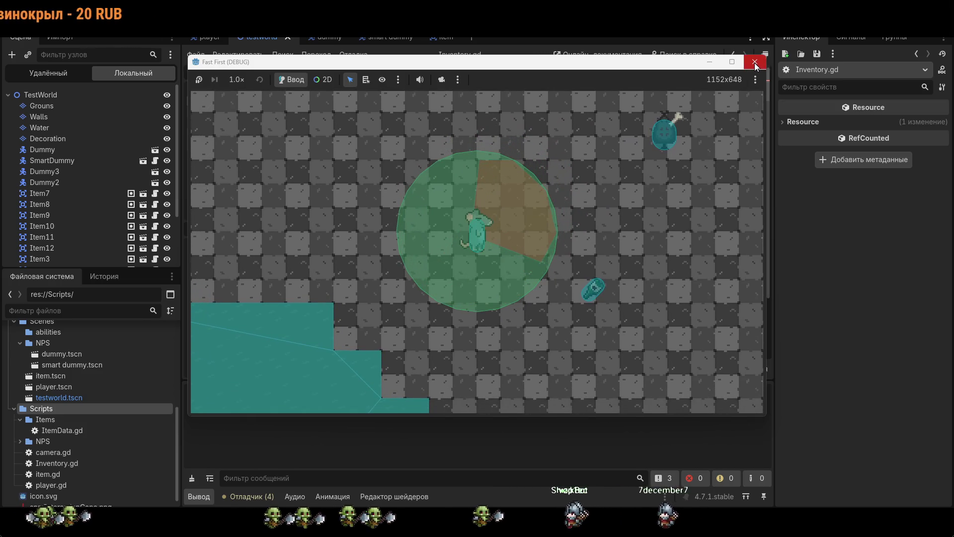
left_click(754, 62)
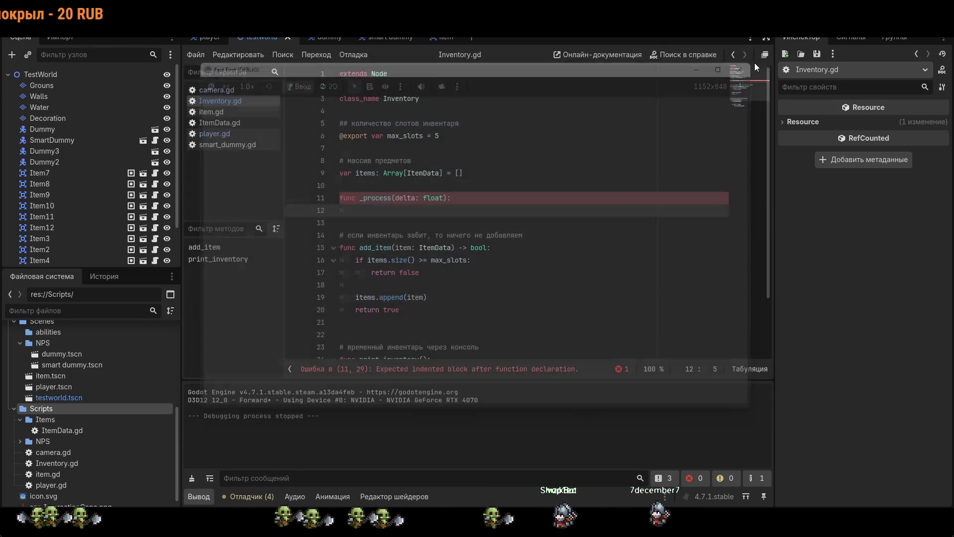
left_click(82, 27)
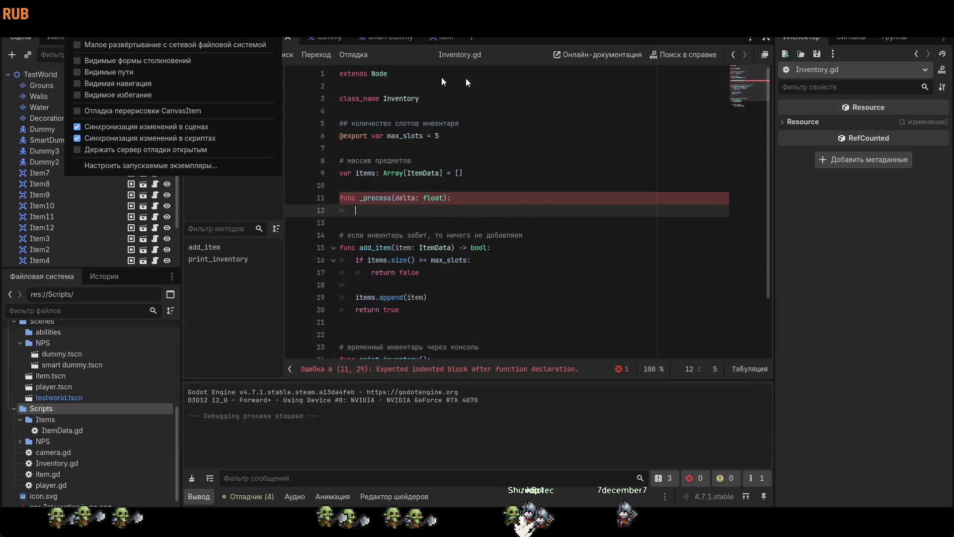
Step: Switch to the player scene and run the game with F5, walking the rat right
left_click(824, 127)
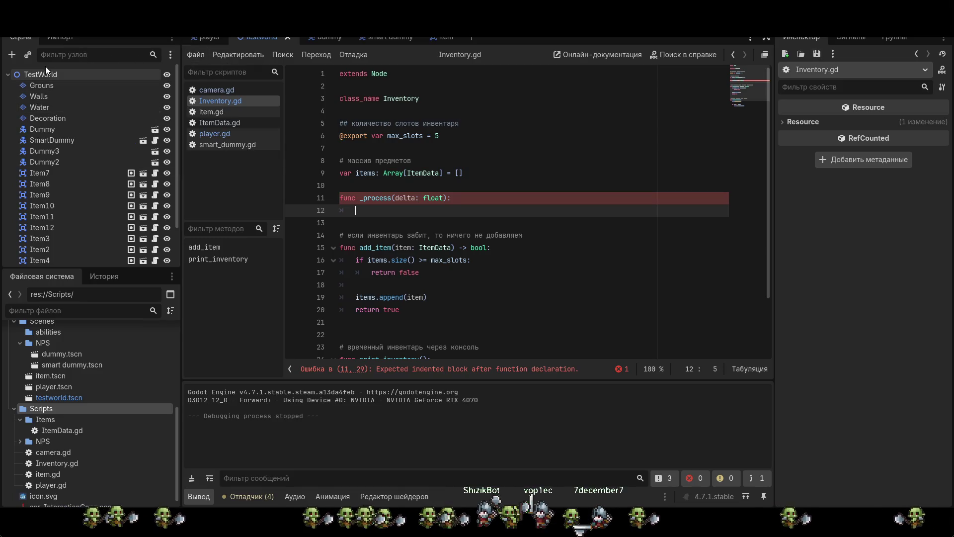
left_click(210, 39)
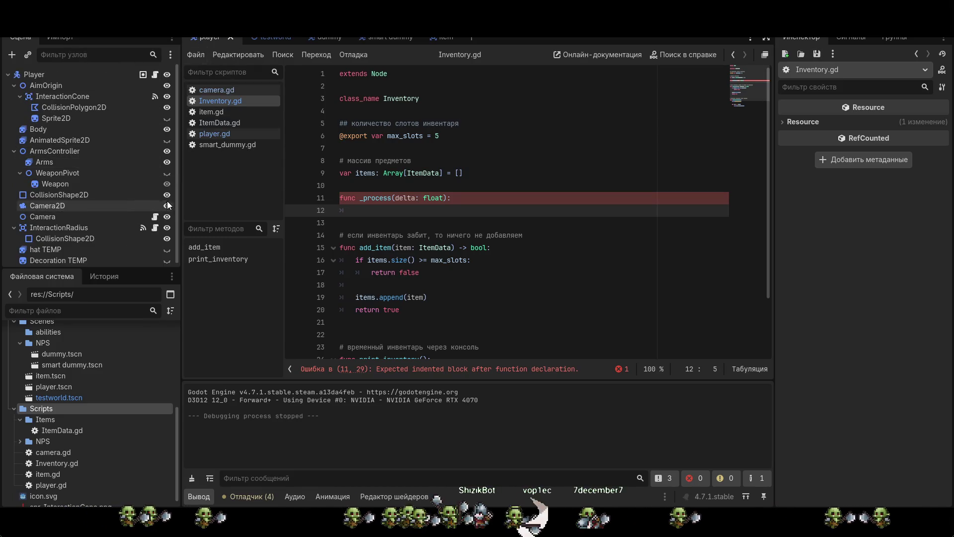
key("F5")
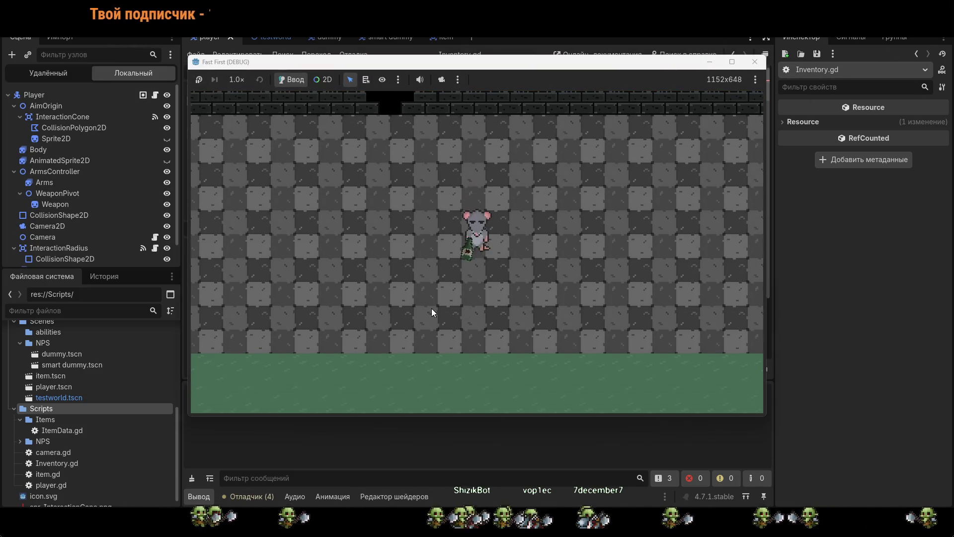
key("d")
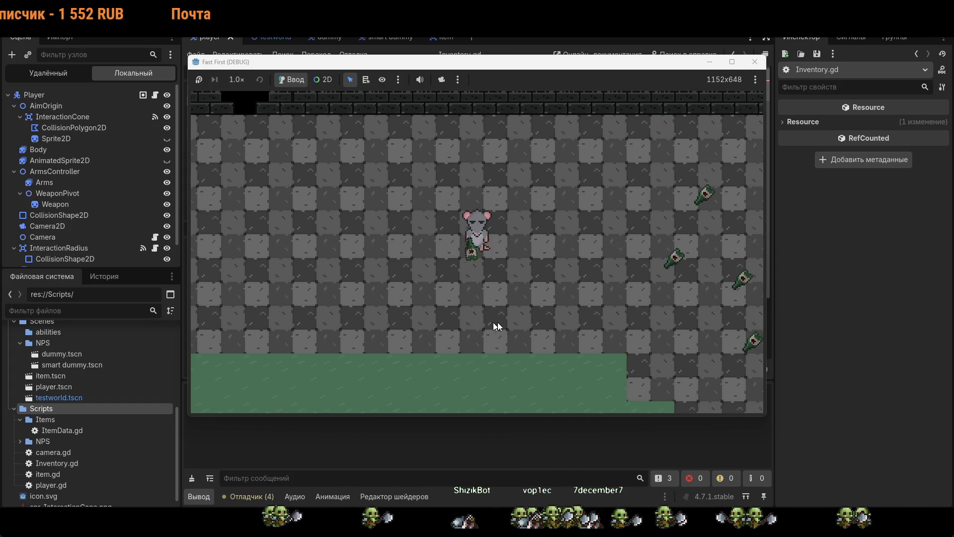
Step: Stop the game, move Camera2D under the Camera node, and save the player scene
key("F8")
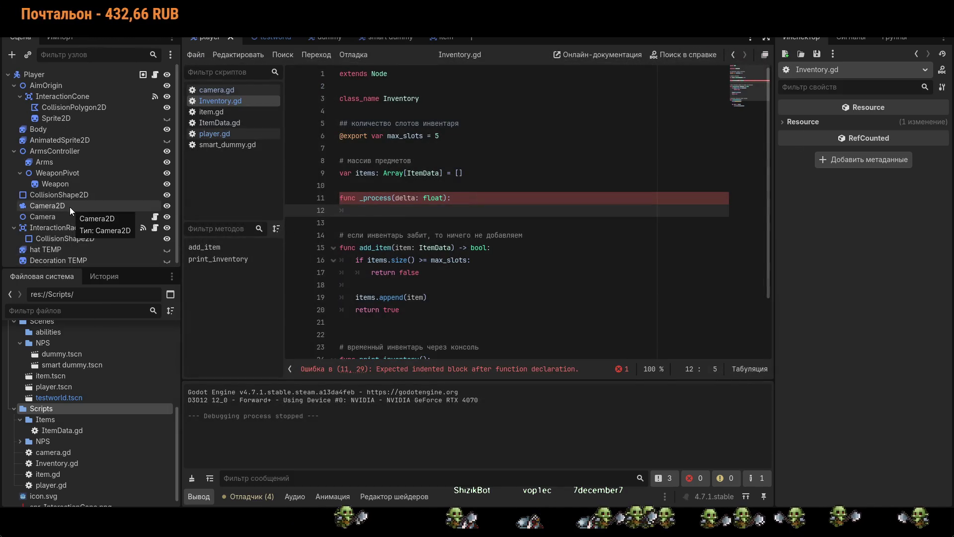
left_click_drag(70, 207, 69, 216)
key("ctrl+s")
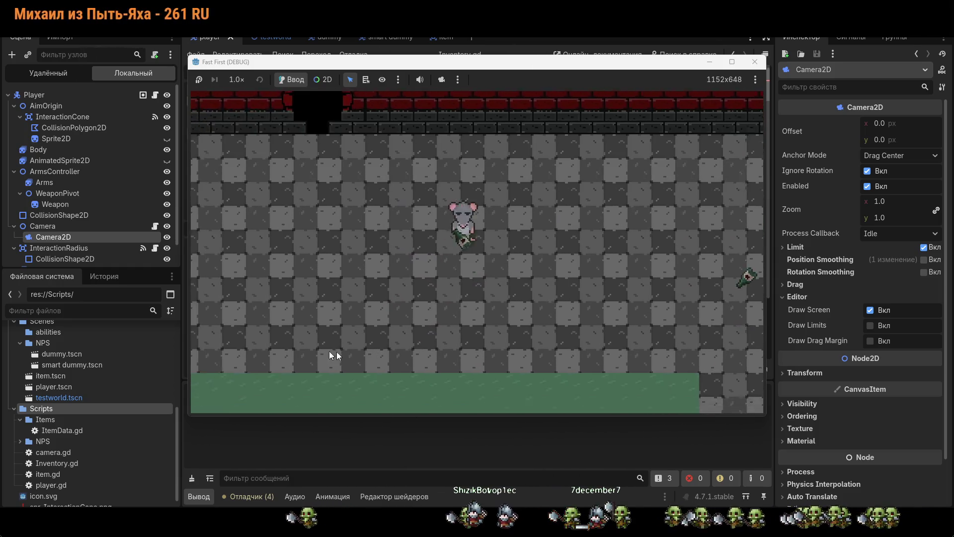
Step: Walk the player left, stop the game with F8, and move Camera2D back directly under Player
key("a")
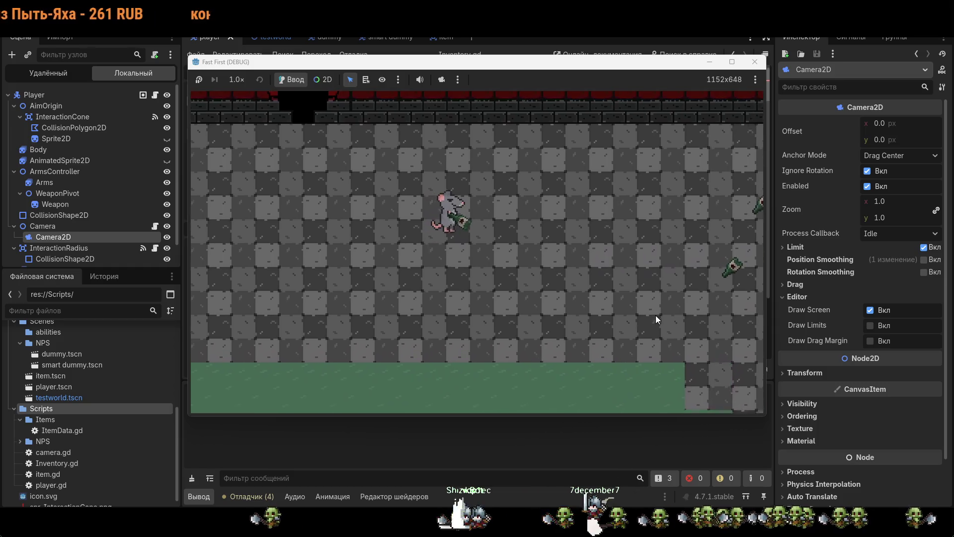
key("a")
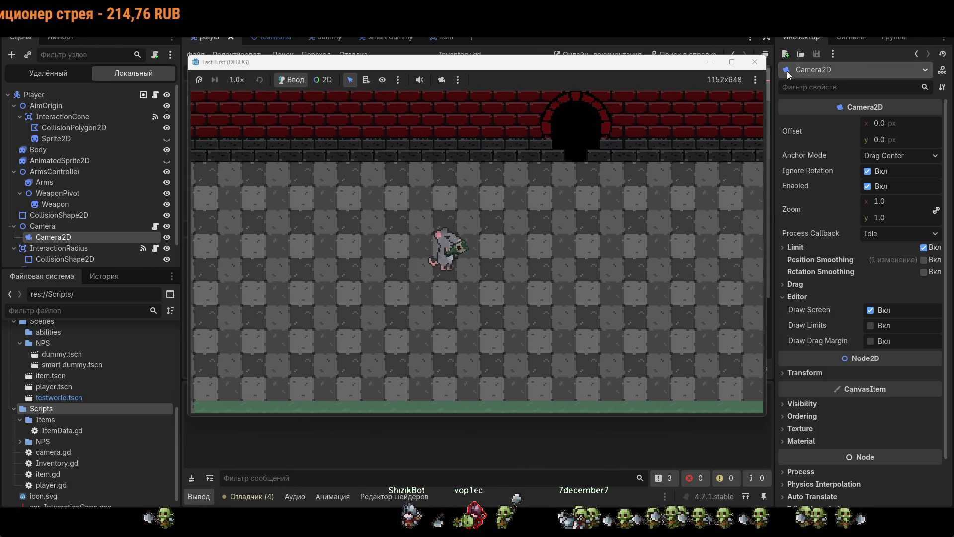
key("F8")
left_click_drag(64, 220, 58, 202)
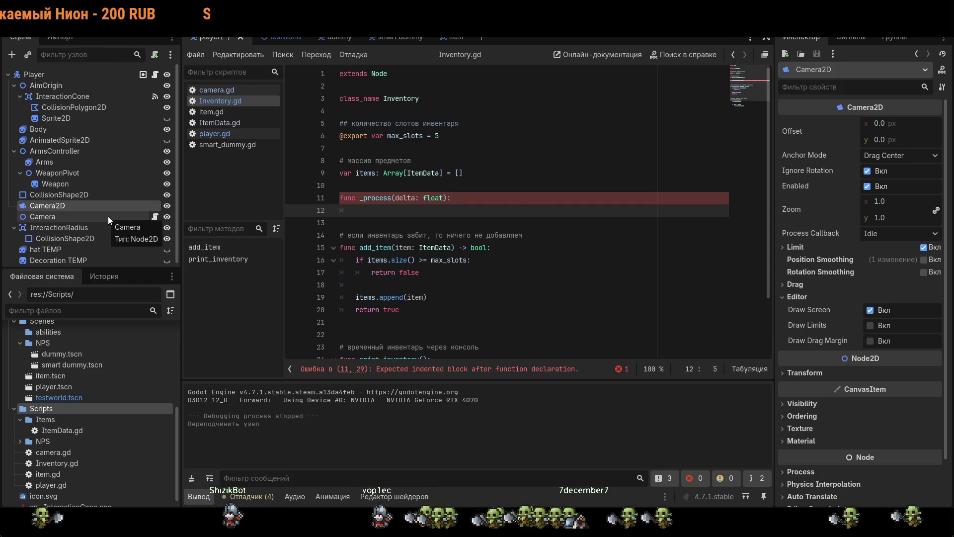
Step: Save the player scene and begin a 'var inventory' line inside _process in Inventory.gd
key("ctrl+s")
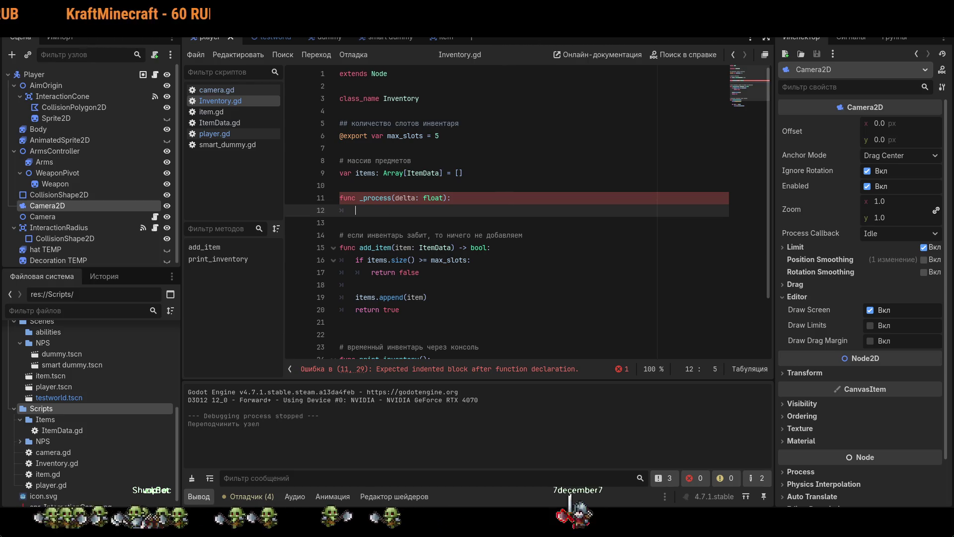
key("Return")
type("tim")
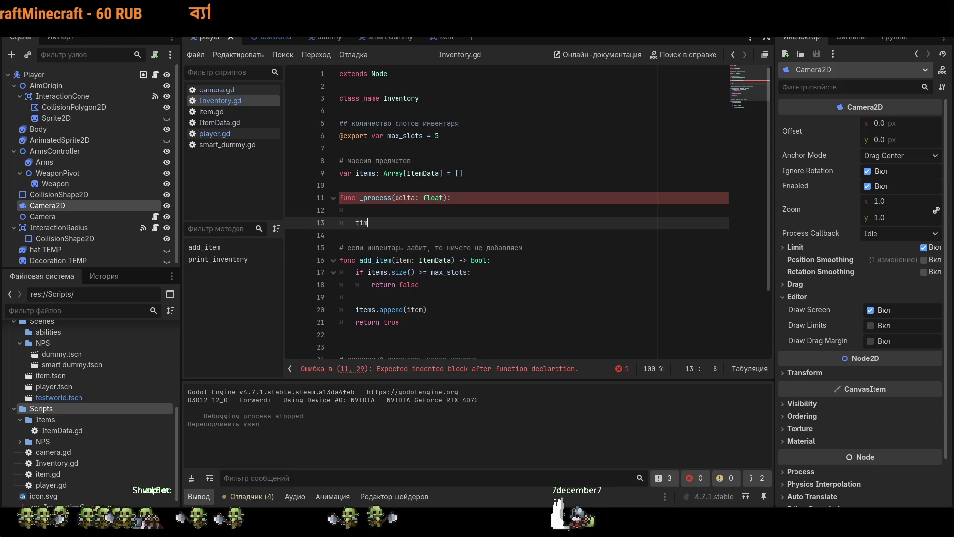
type("e")
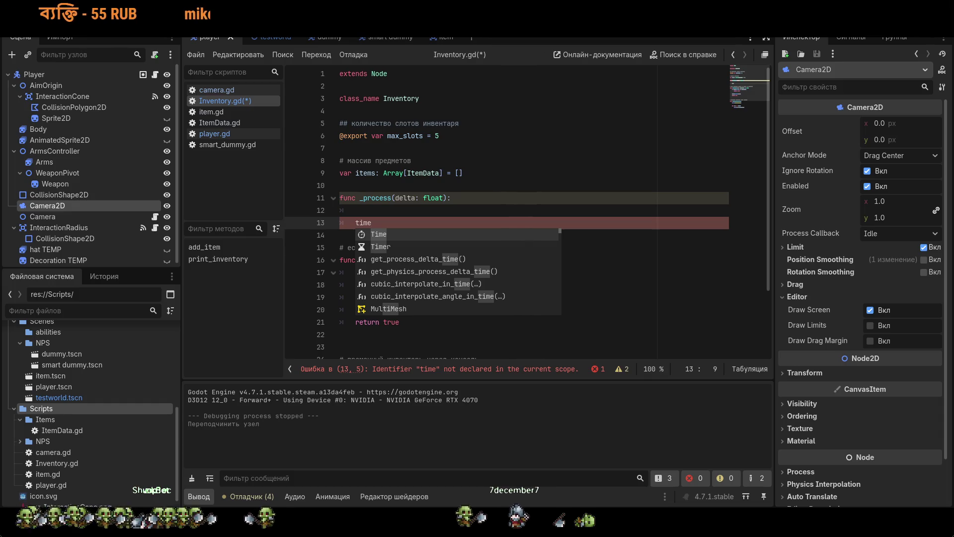
key("BackSpace")
key("BackSpace")
key("BackSpace")
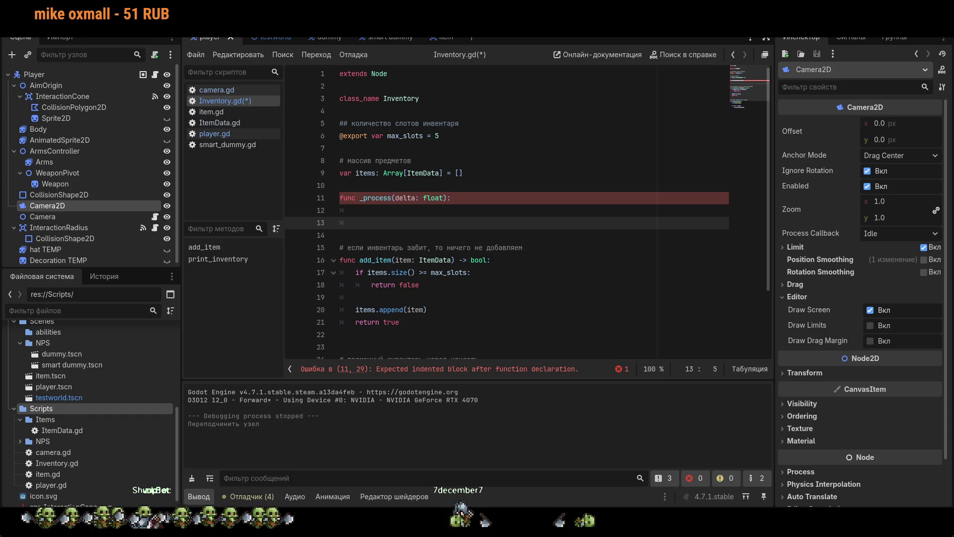
key("BackSpace")
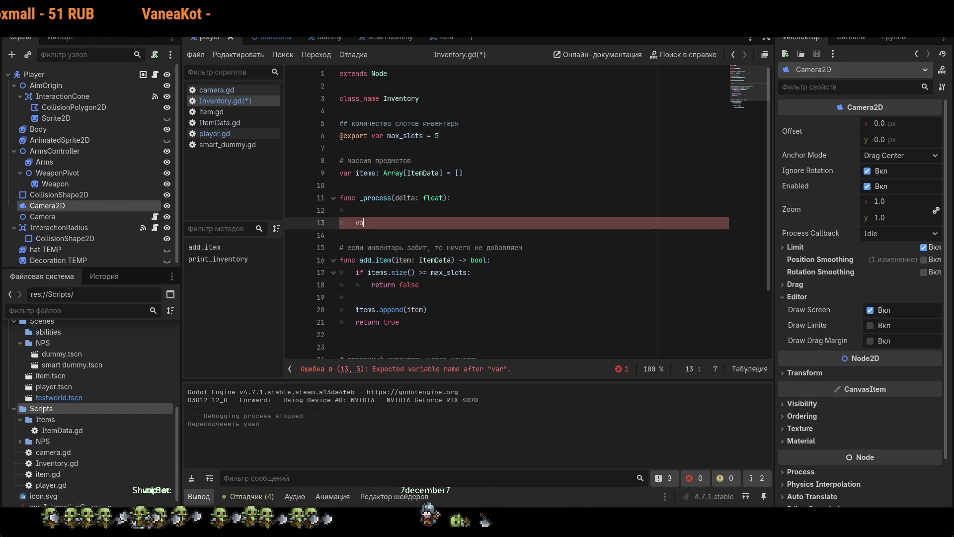
key("BackSpace")
type("va")
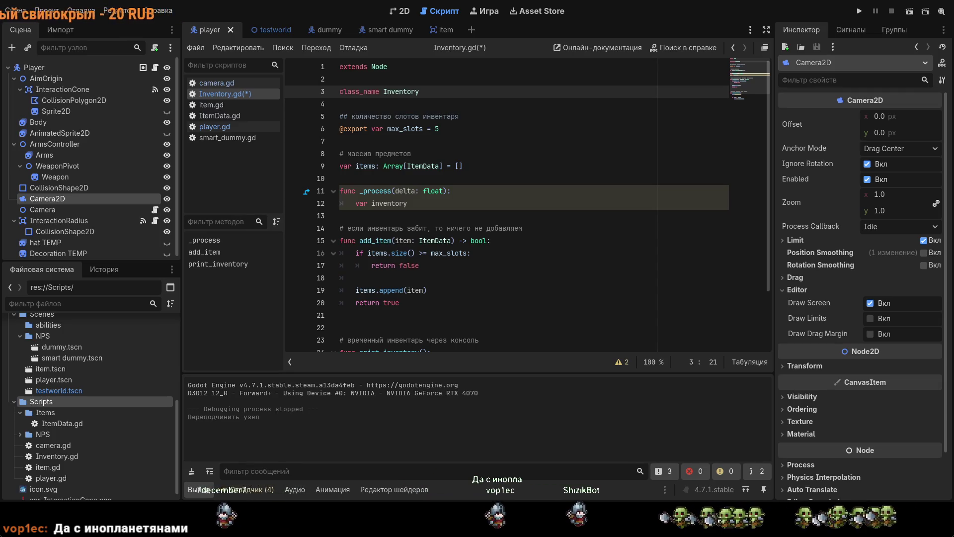
Step: Complete the line as 'var inventory = Inventory.new()' using autocomplete
left_click(433, 201)
type("=")
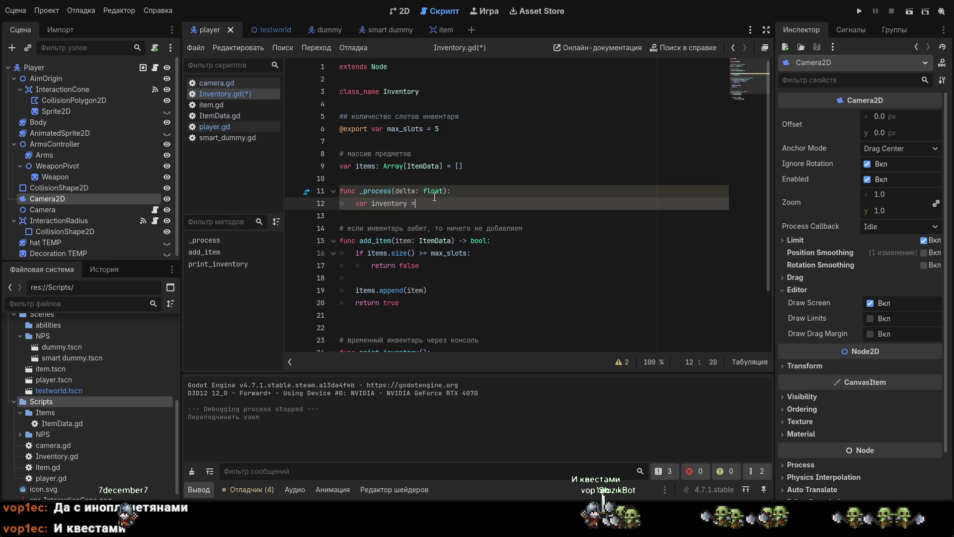
type(" In")
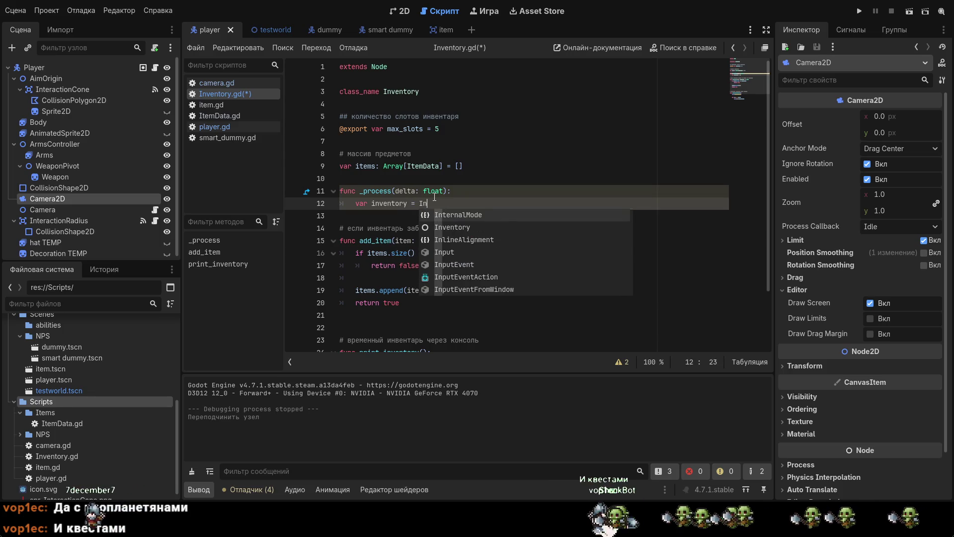
key("Down")
key("Return")
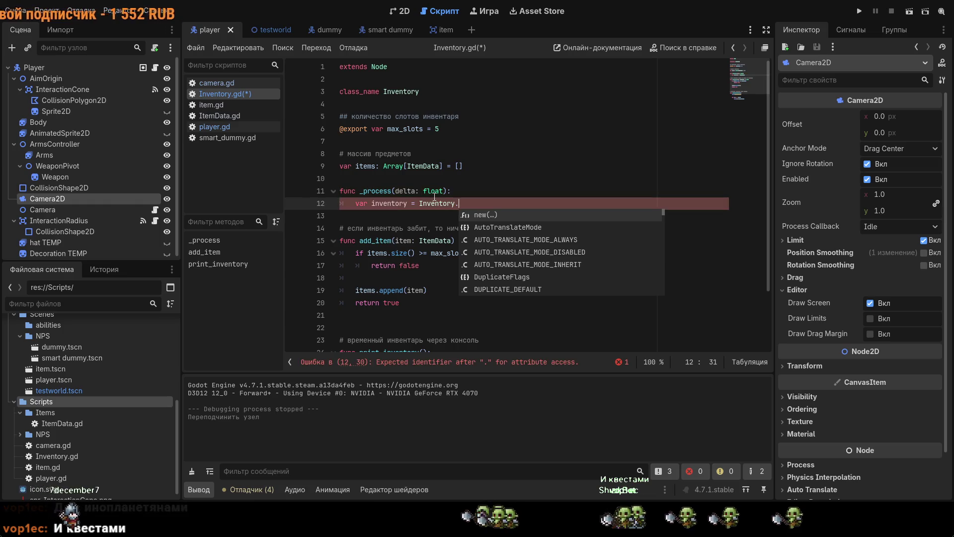
key("Return")
Step: Add an empty line after it and remove the 'delta: float' parameter from _process
left_click(464, 204)
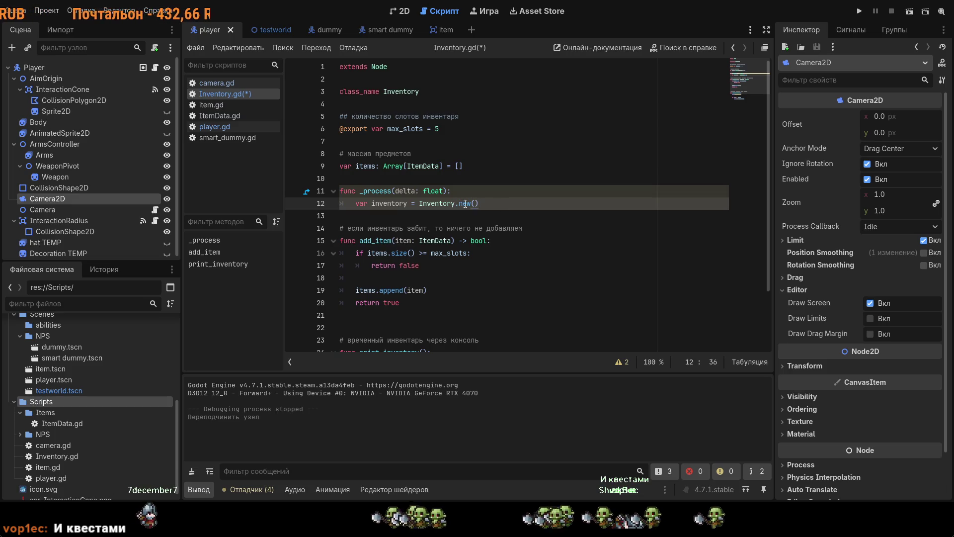
key("End")
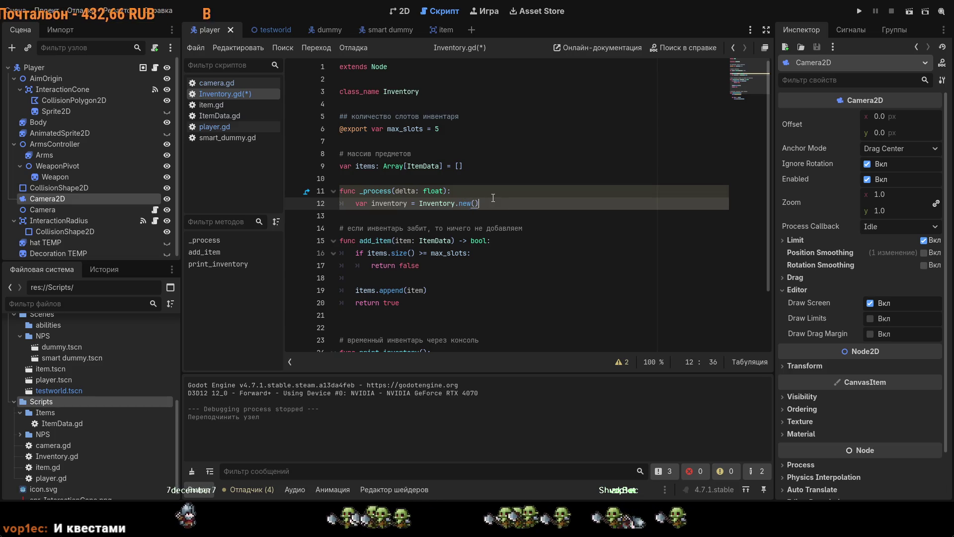
key("Return")
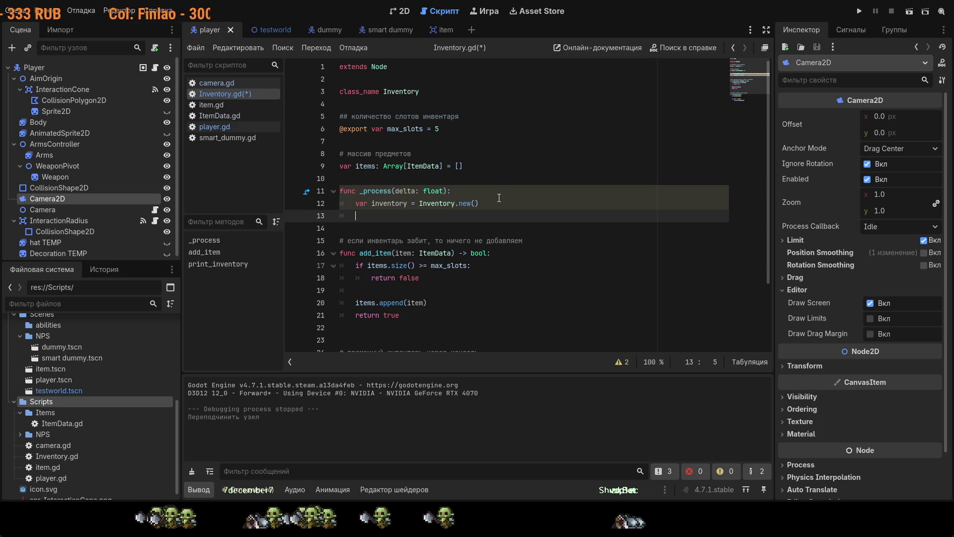
left_click_drag(443, 192, 396, 192)
key("BackSpace")
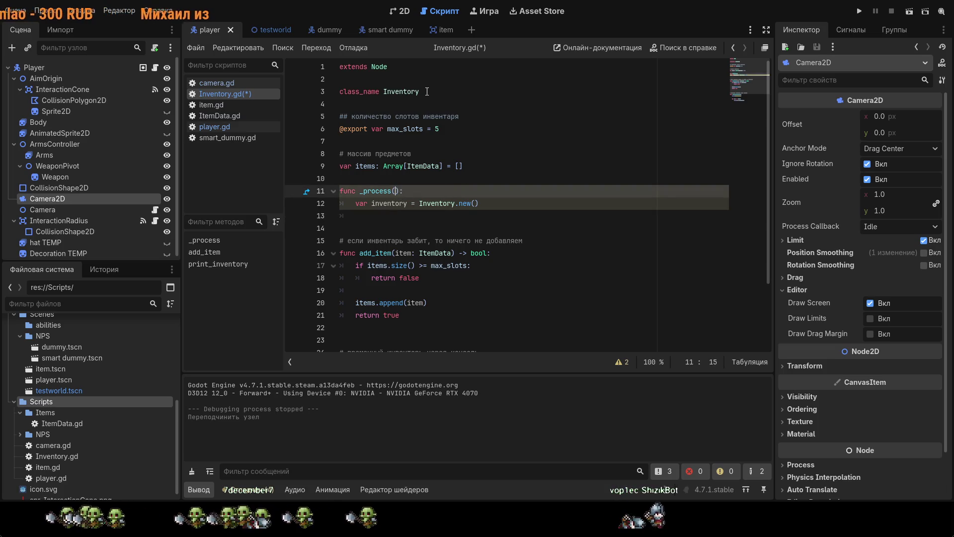
Step: Save the script and rename the function _process to _ready
key("ctrl+s")
double_click(390, 190)
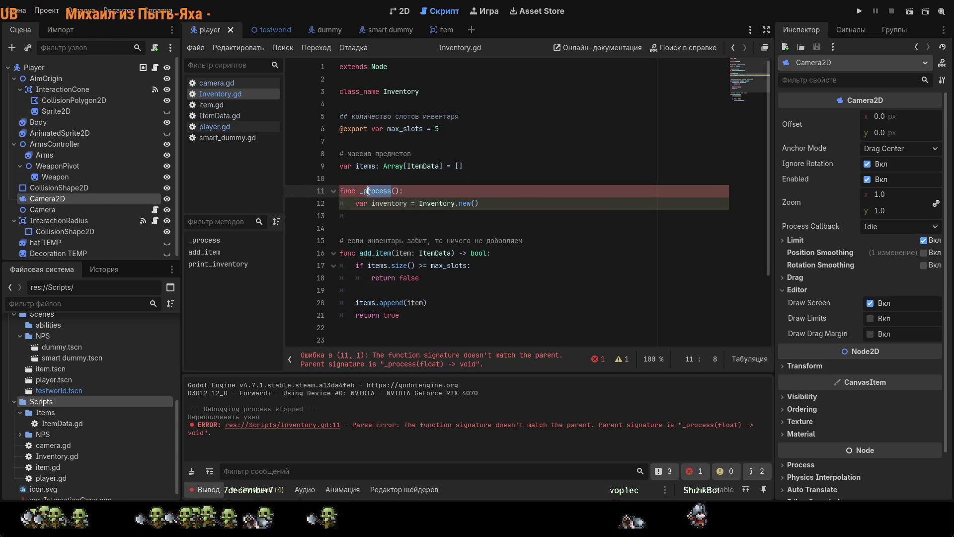
type("_re")
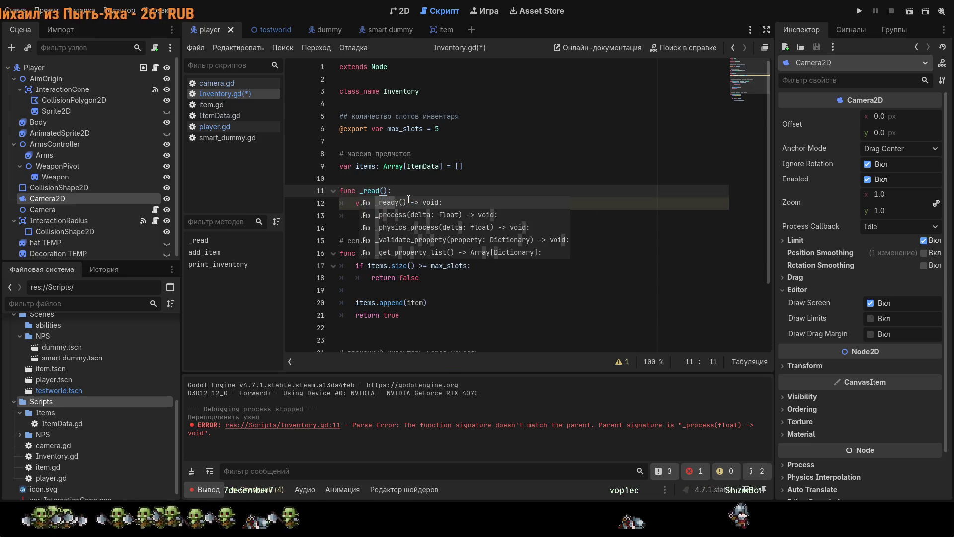
type("y")
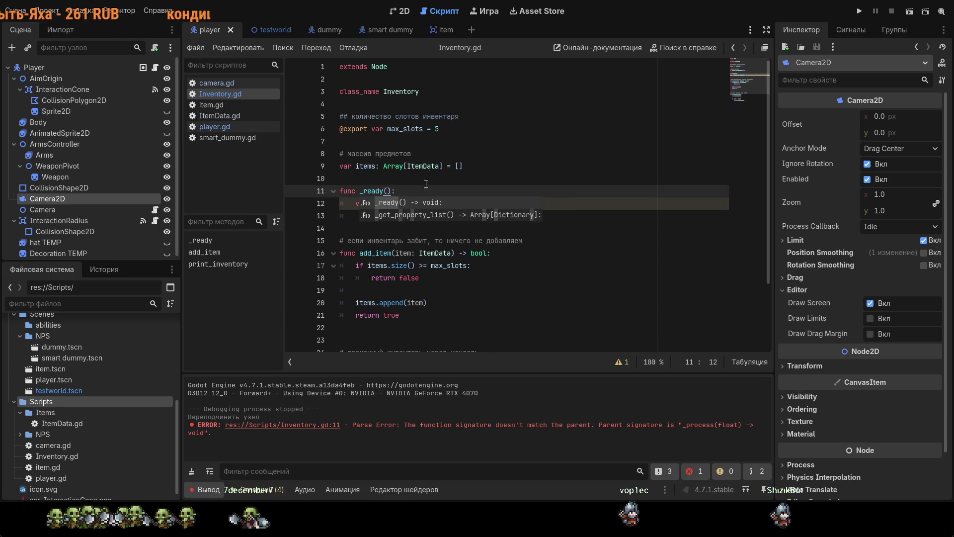
left_click(482, 146)
left_click(407, 218)
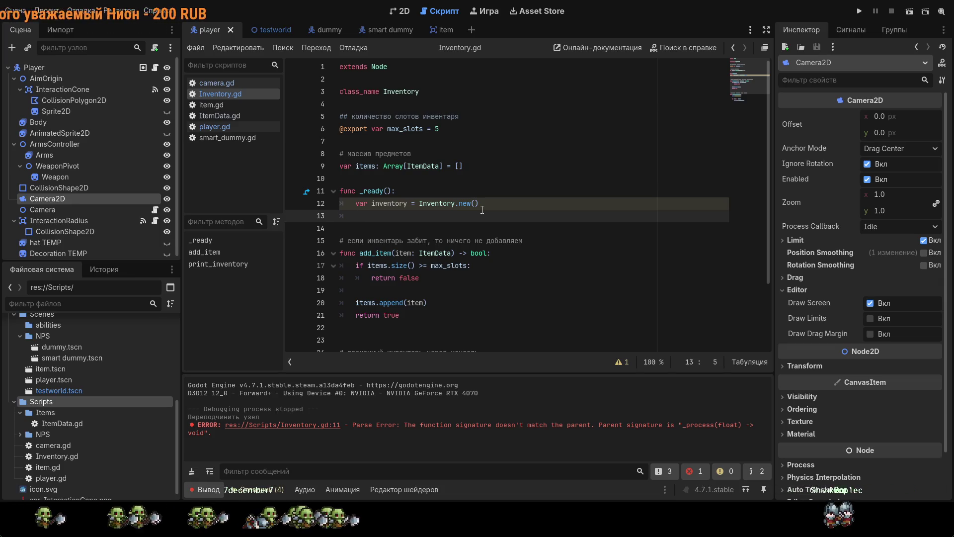
Step: Add inventory.add_item(load("res://Resources/Items/BrokenBottle.tres")) inside _ready
key("Return")
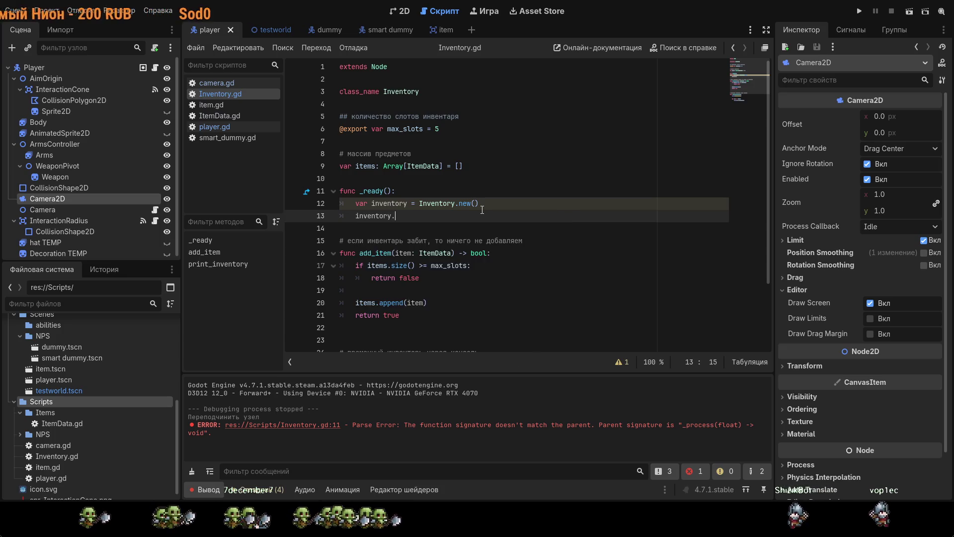
type(".")
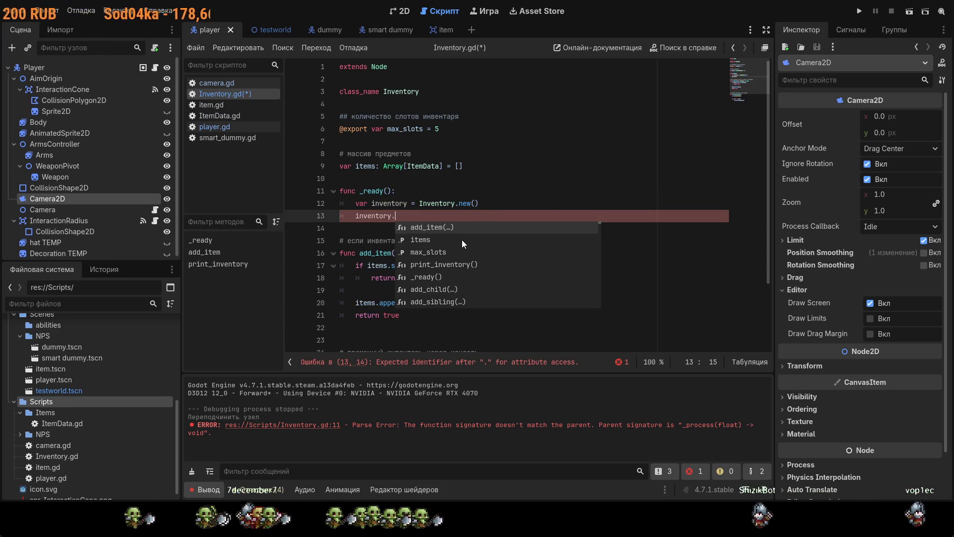
left_click(437, 227)
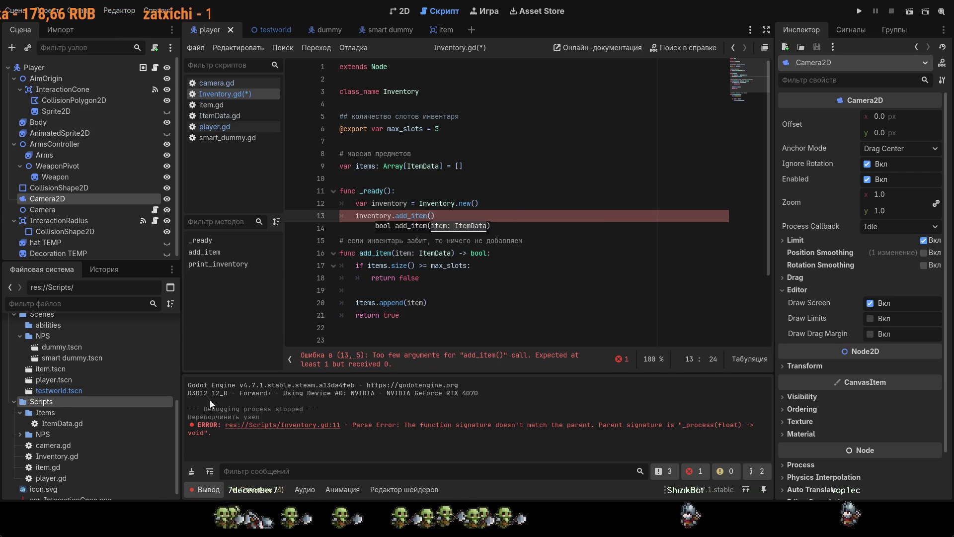
scroll(79, 401, "up", 3)
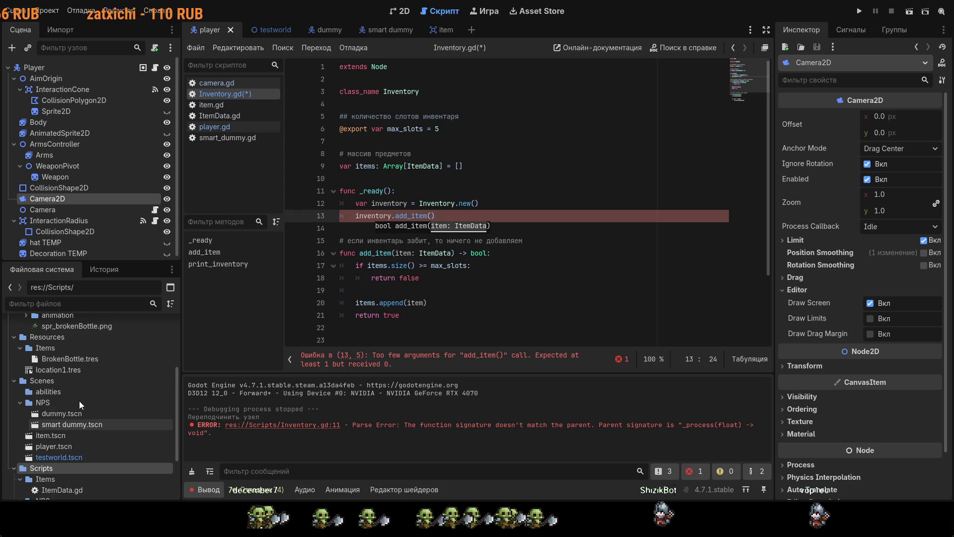
left_click(73, 358)
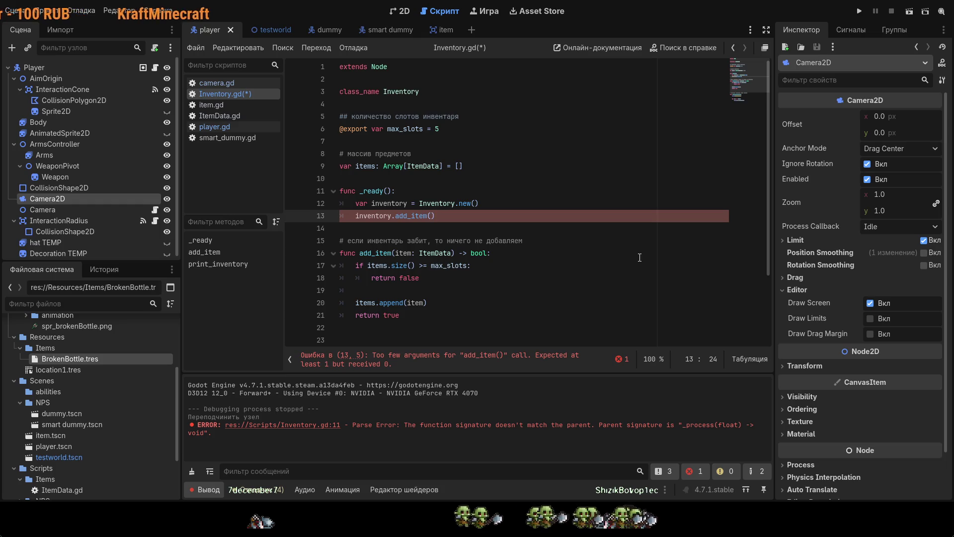
type("lo")
key("Return")
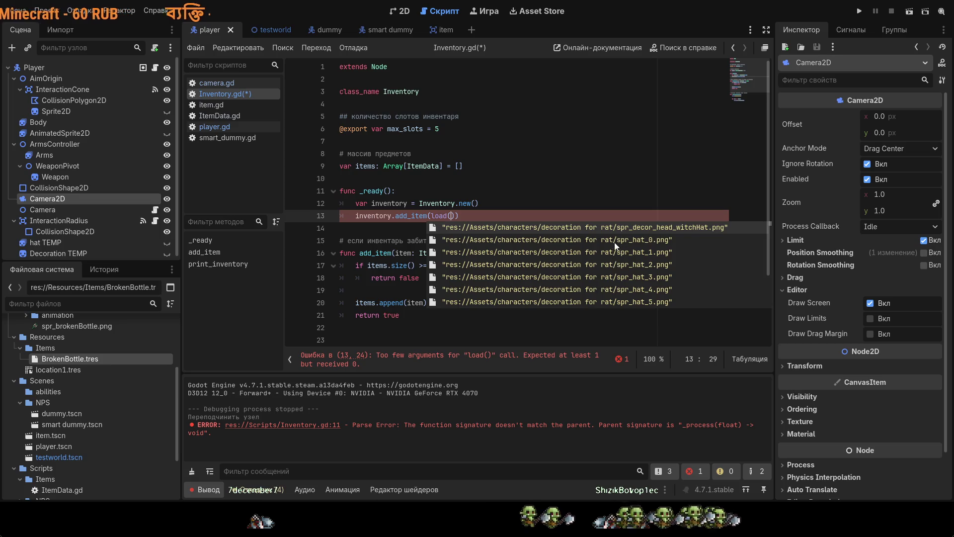
scroll(582, 259, "down", 10)
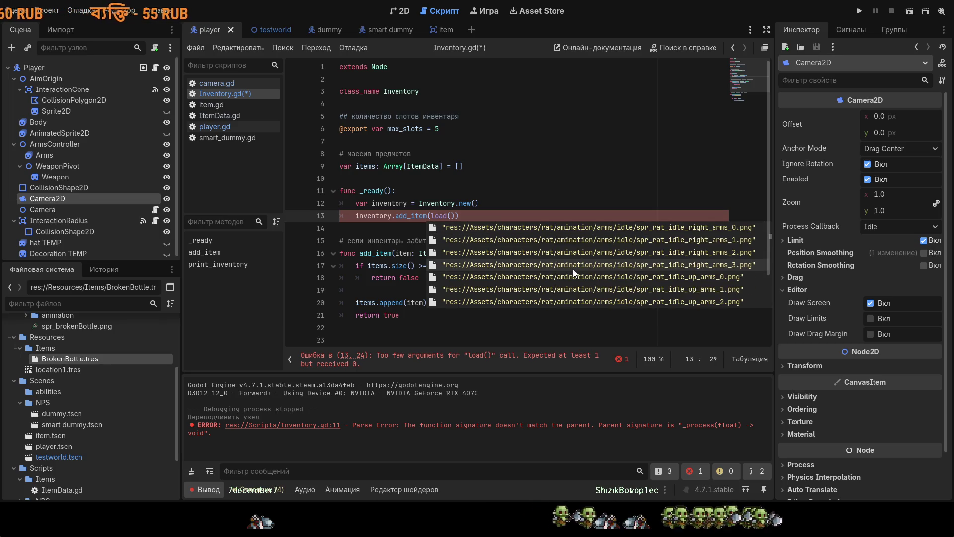
scroll(573, 266, "down", 10)
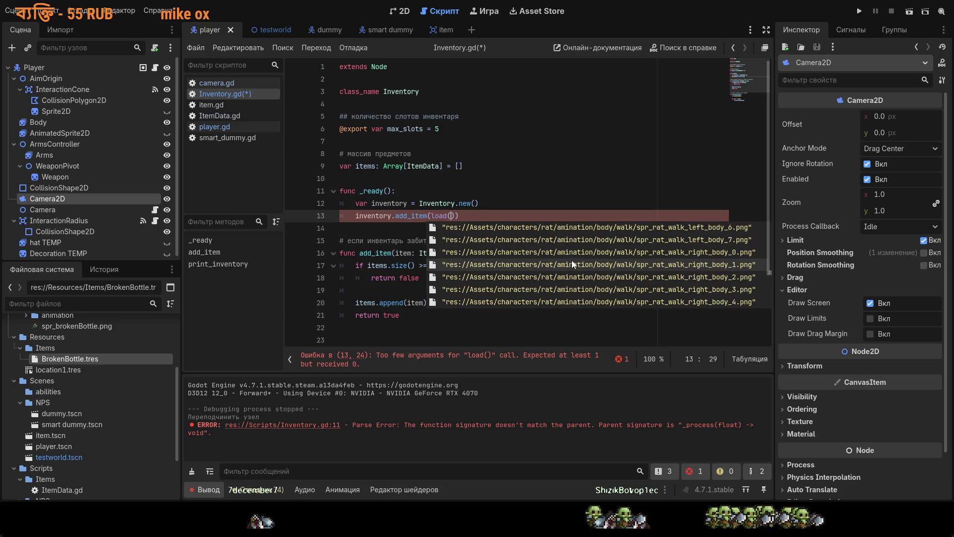
scroll(571, 262, "down", 10)
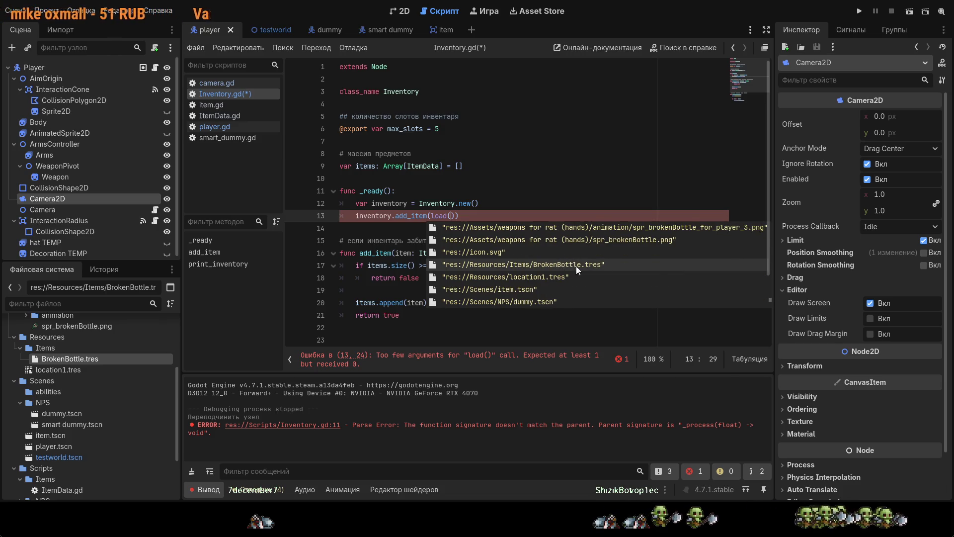
left_click(577, 267)
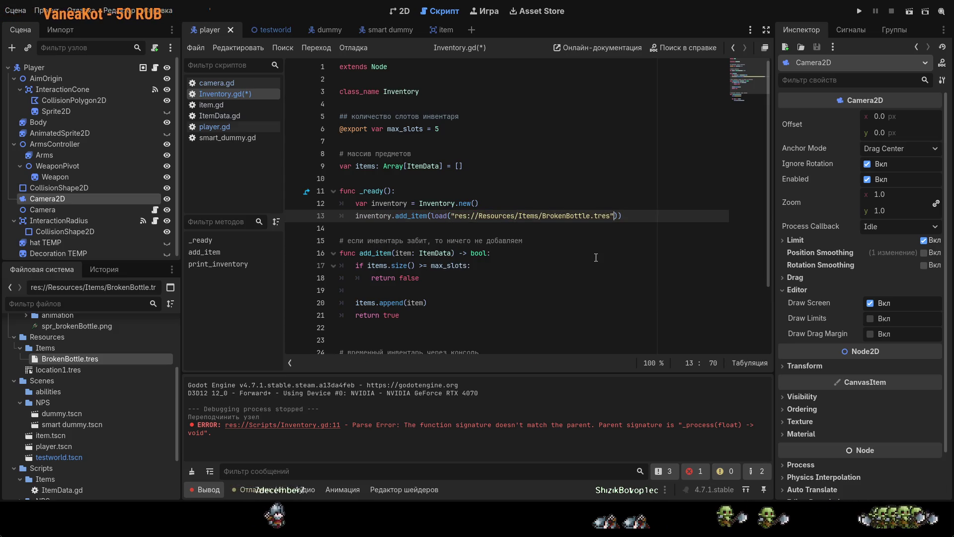
Step: Add an inventory.print_inventory() call on the next line and save the script
key("Return")
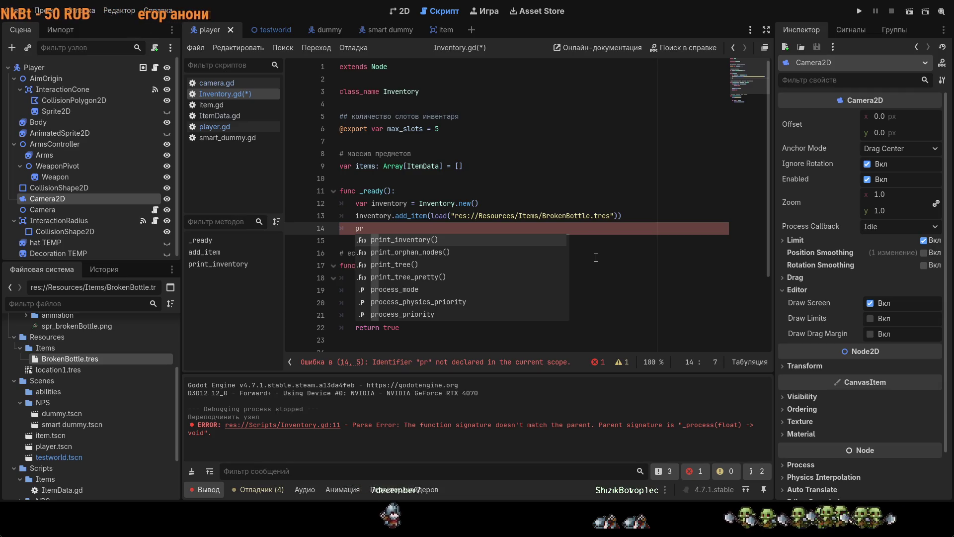
key("BackSpace")
key("BackSpace")
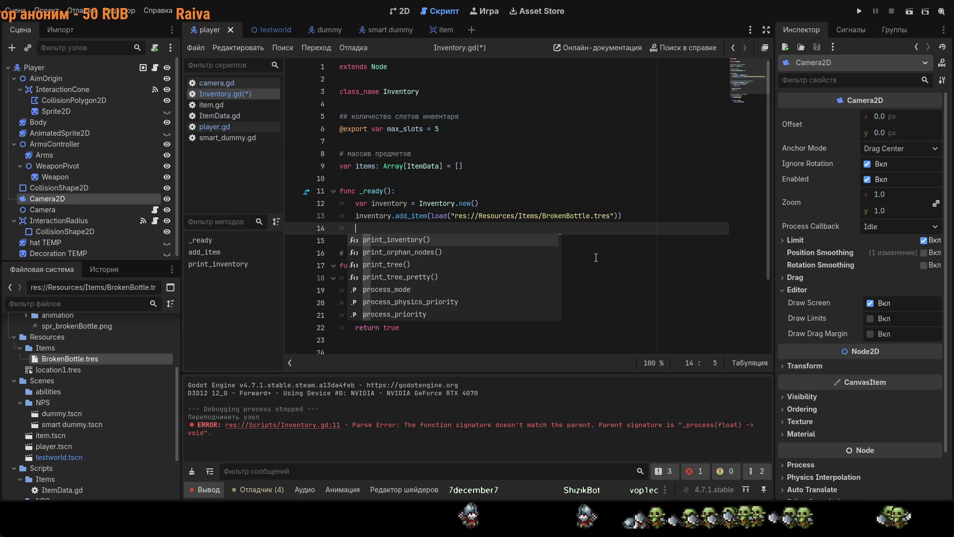
type("inventory")
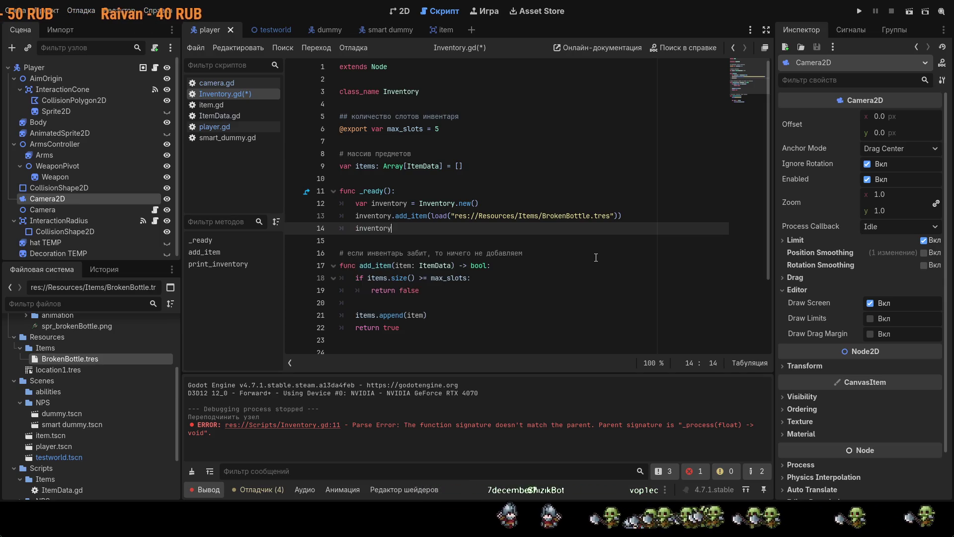
type(".")
key("Down")
key("Down")
key("Down")
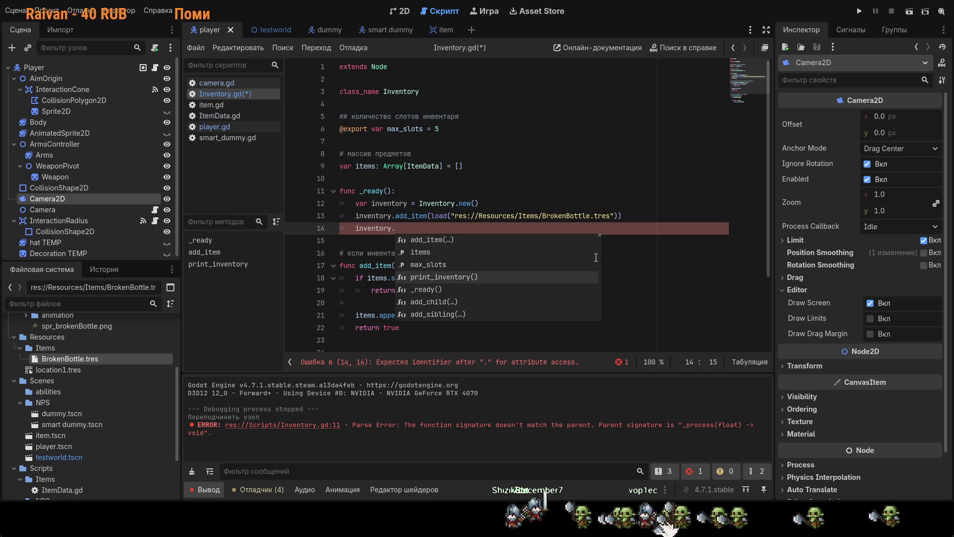
key("Return")
key("ctrl+s")
left_click(603, 294)
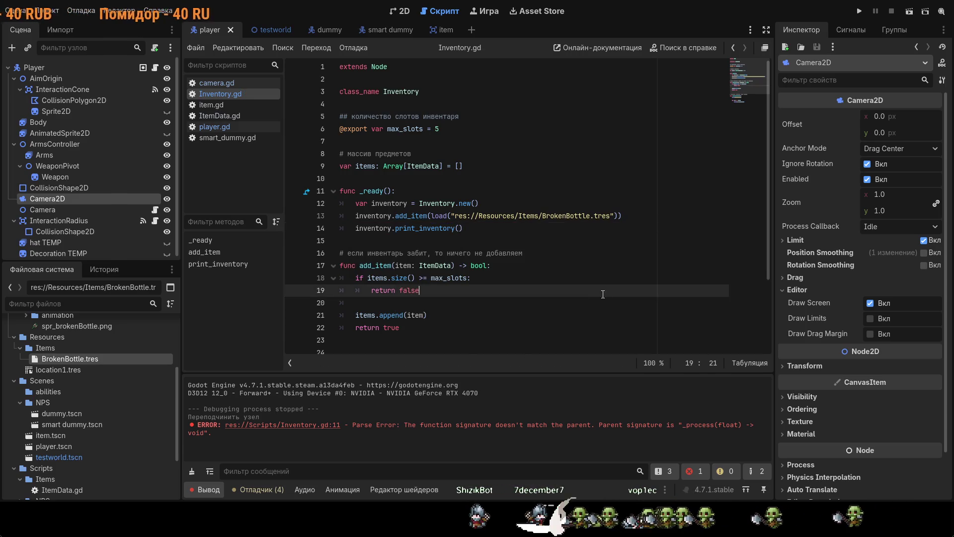
left_click(545, 342)
scroll(547, 342, "down", 3)
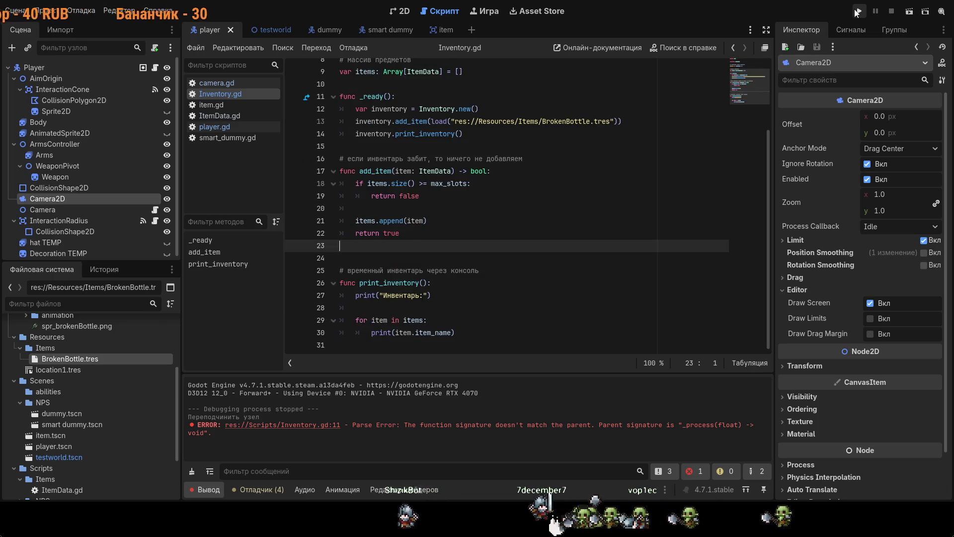
Step: Run the project to test the inventory output, then stop it with F8
left_click(857, 11)
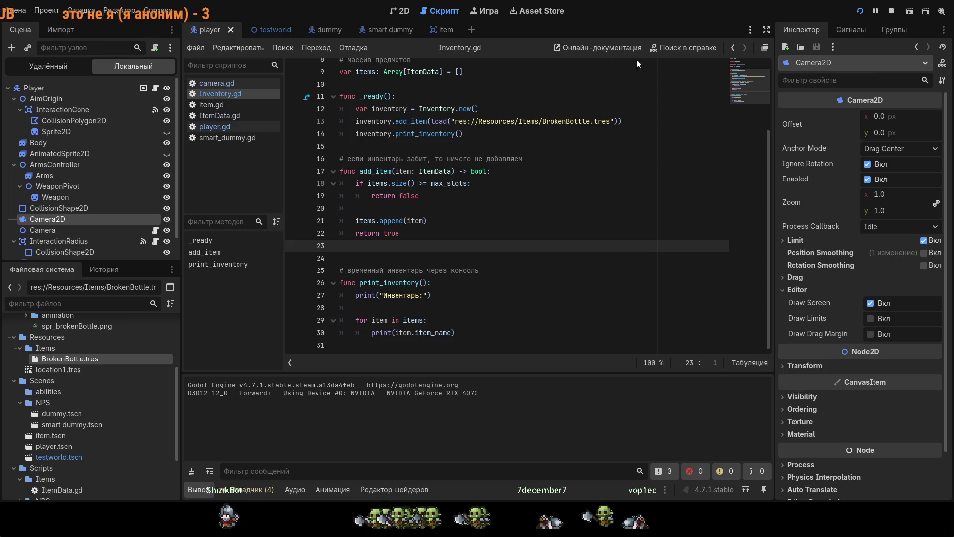
key("F8")
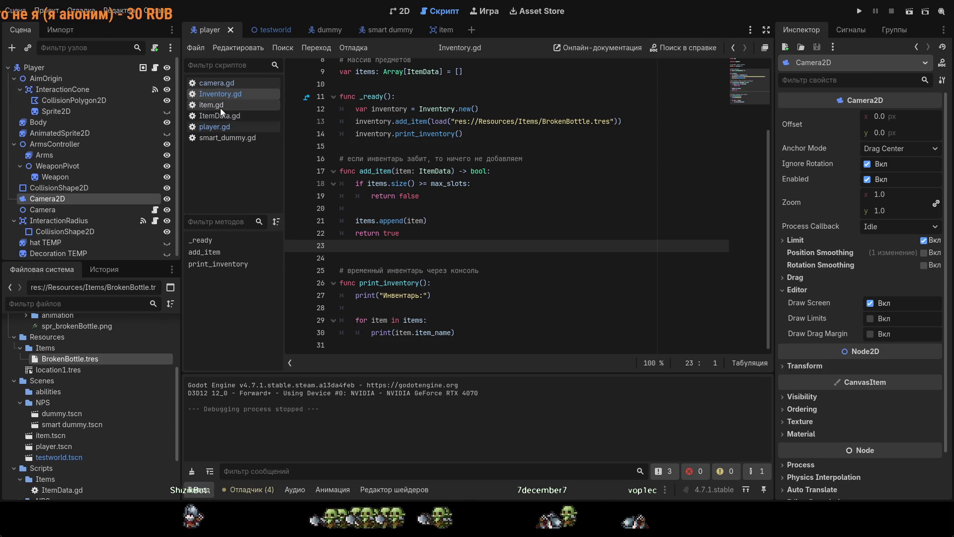
Step: Cut the _ready test function with its three inventory lines out of Inventory.gd
left_click(220, 114)
left_click(227, 106)
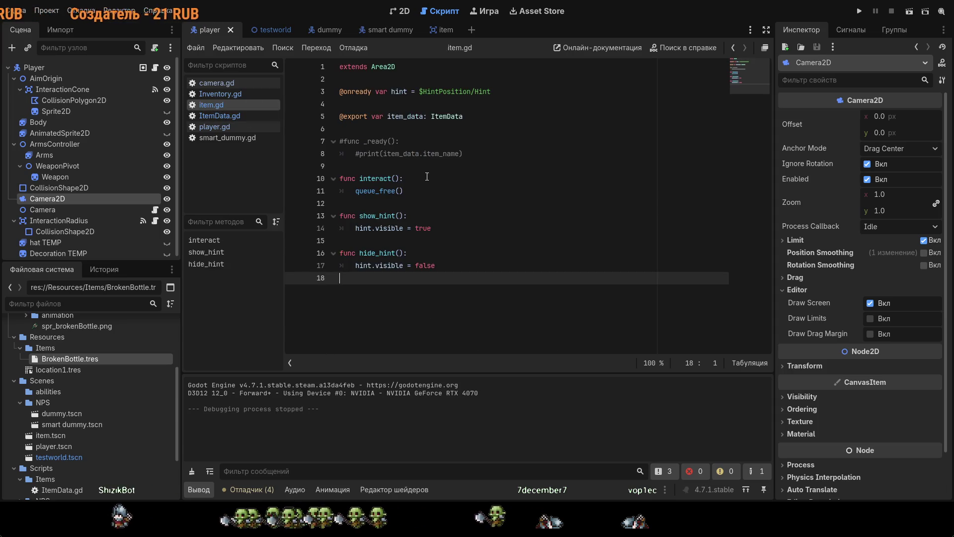
left_click(214, 93)
scroll(460, 238, "up", 3)
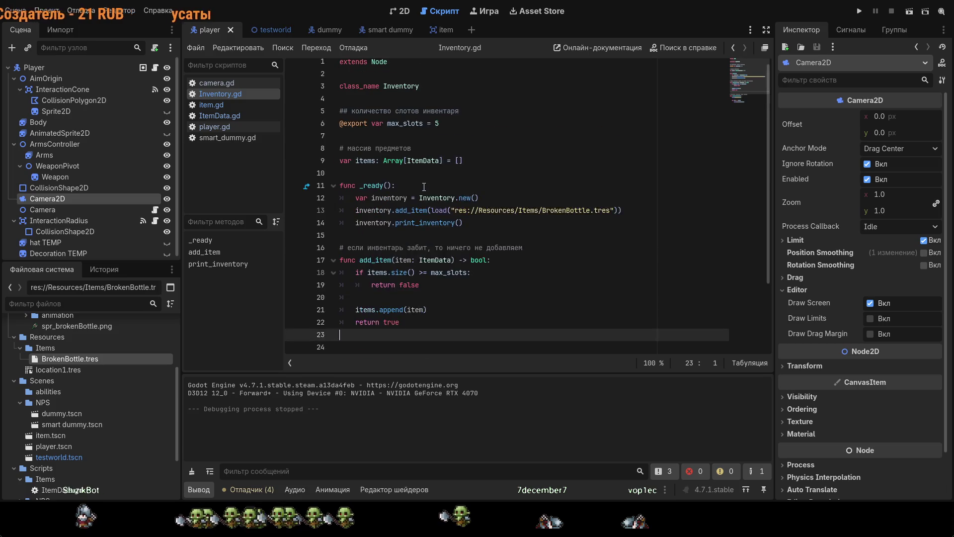
left_click_drag(462, 230, 383, 207)
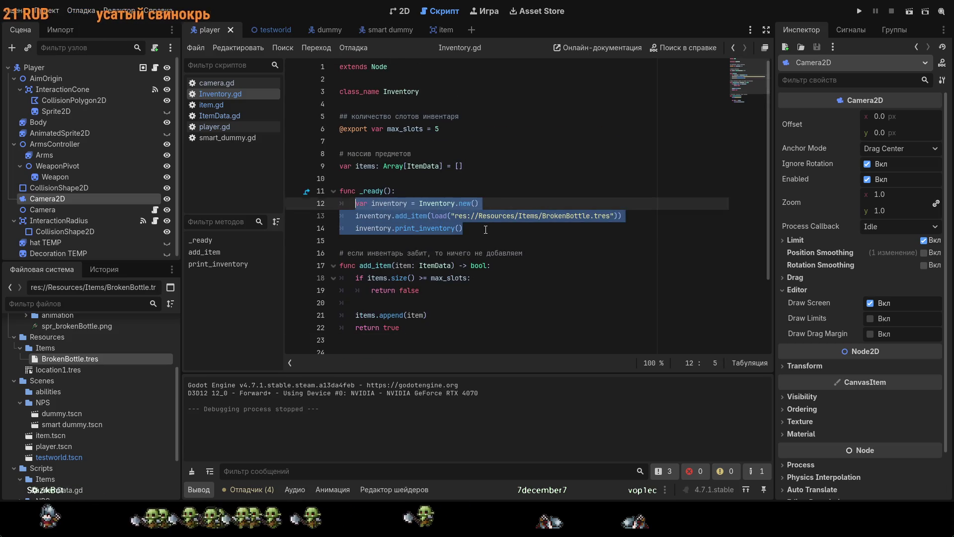
left_click_drag(486, 229, 322, 187)
key("ctrl+c")
key("BackSpace")
key("BackSpace")
key("Left")
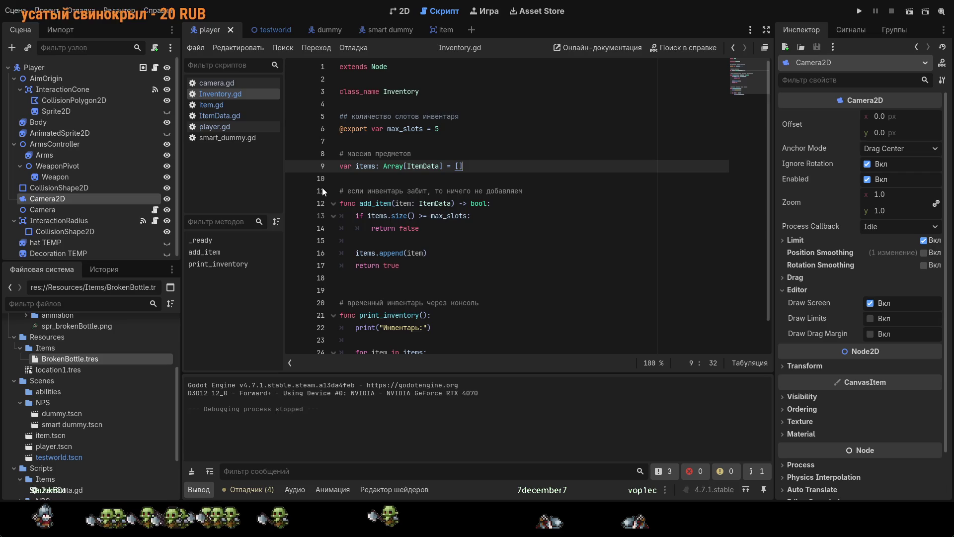
Step: Replace pass in player.gd's _ready() with the pasted inventory test lines
left_click(214, 126)
scroll(492, 193, "down", 3)
double_click(363, 124)
key("ctrl+v")
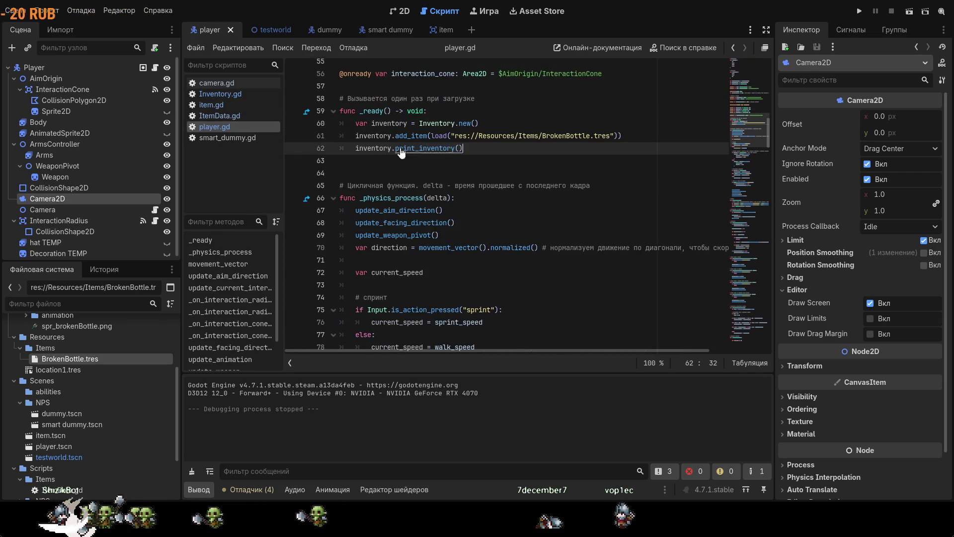
Step: Run the project, check the output prints 'Инвентарь: Broken Bottle', and stop the game
left_click(859, 11)
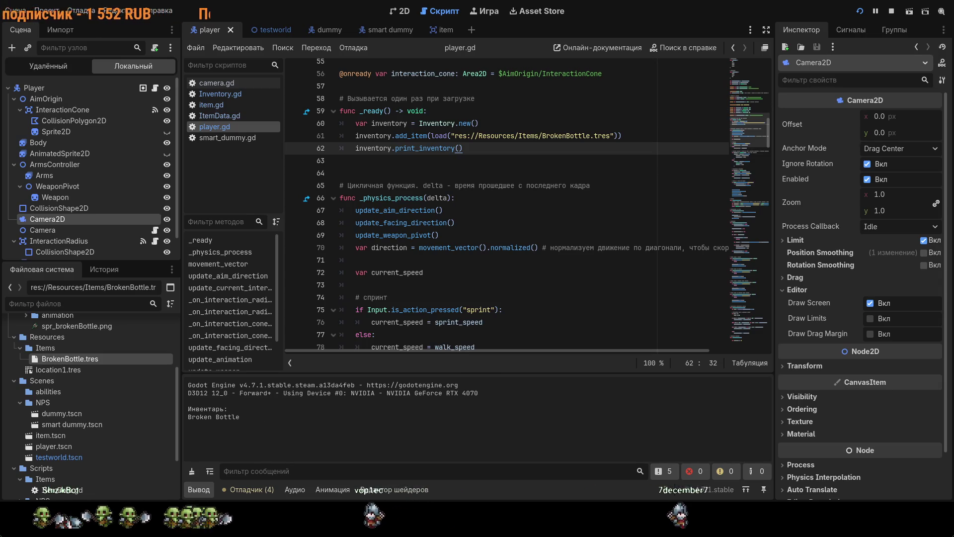
key("F8")
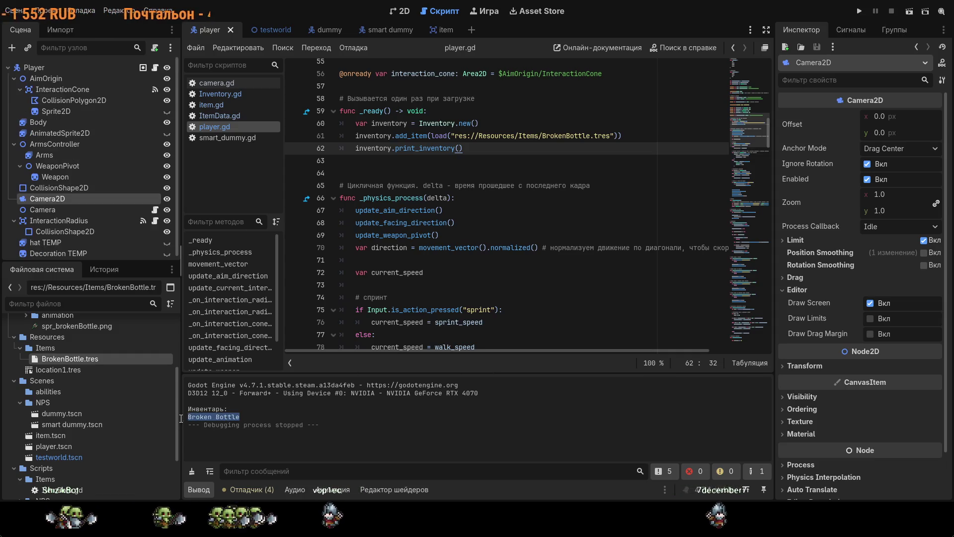
left_click(257, 411)
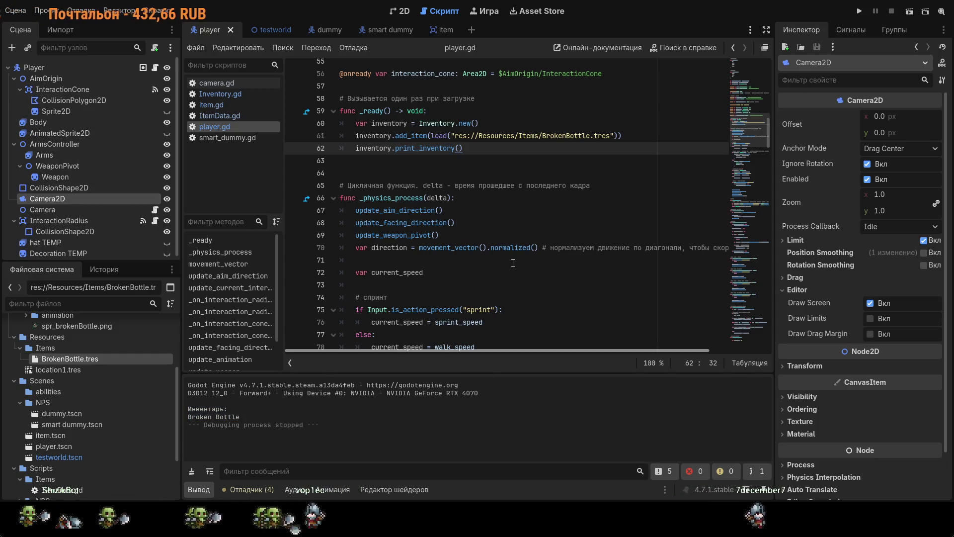
key("shift+Up")
key("shift+Up")
key("shift+Home")
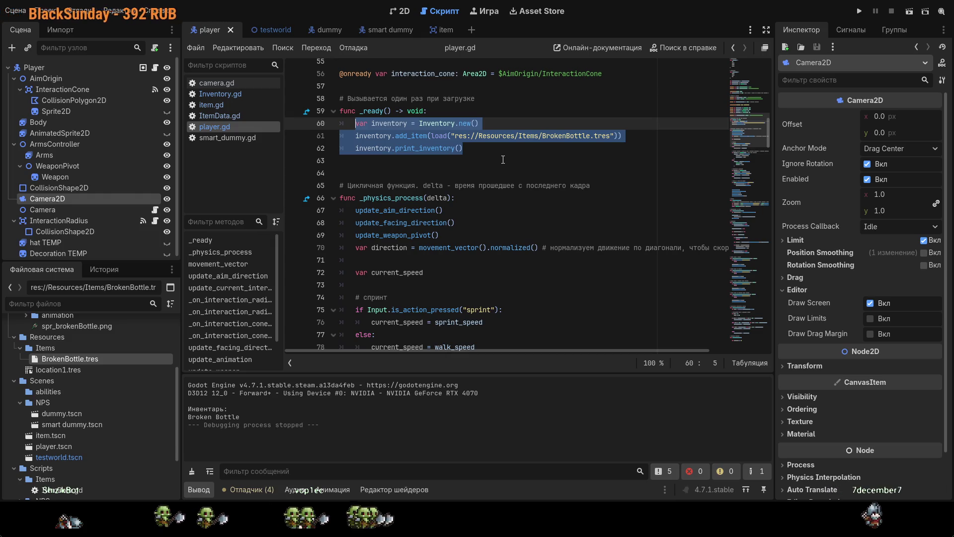
Step: Replace the three inventory test lines in player.gd's _ready() with pass, then go to item.gd
left_click(451, 162)
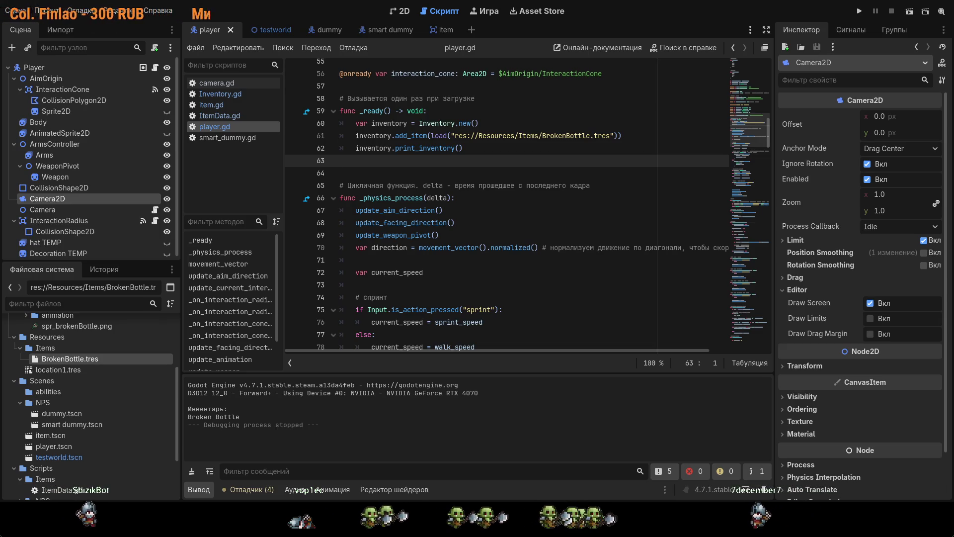
left_click_drag(463, 148, 352, 125)
type("pass")
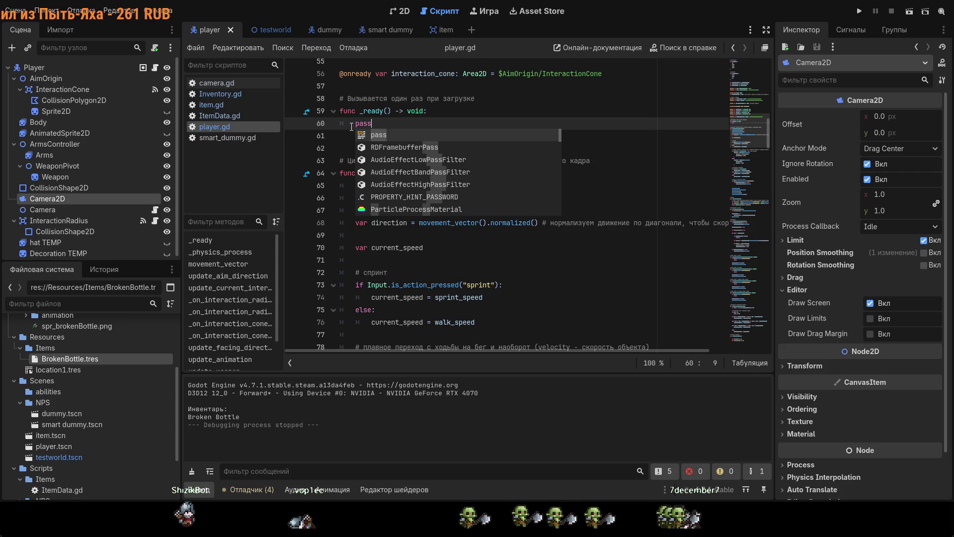
key("Return")
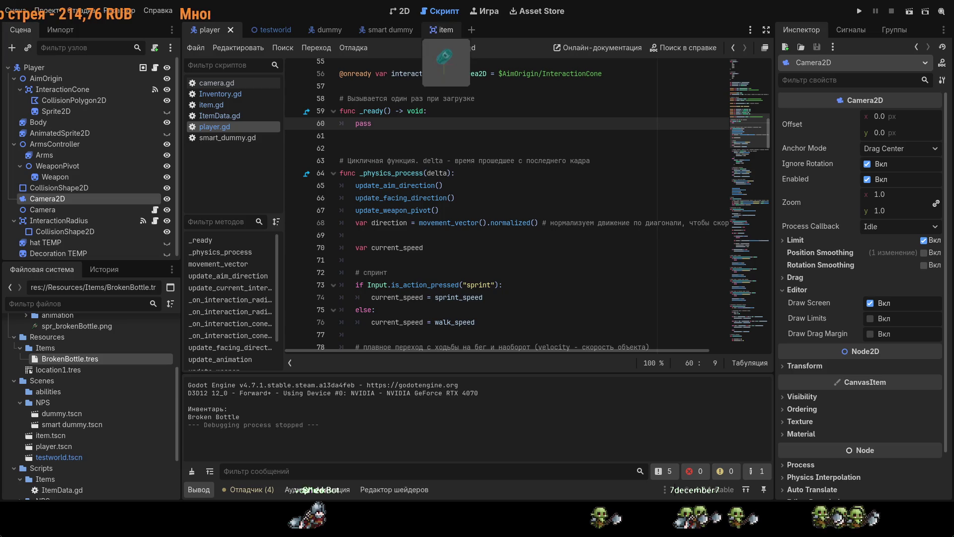
left_click(212, 105)
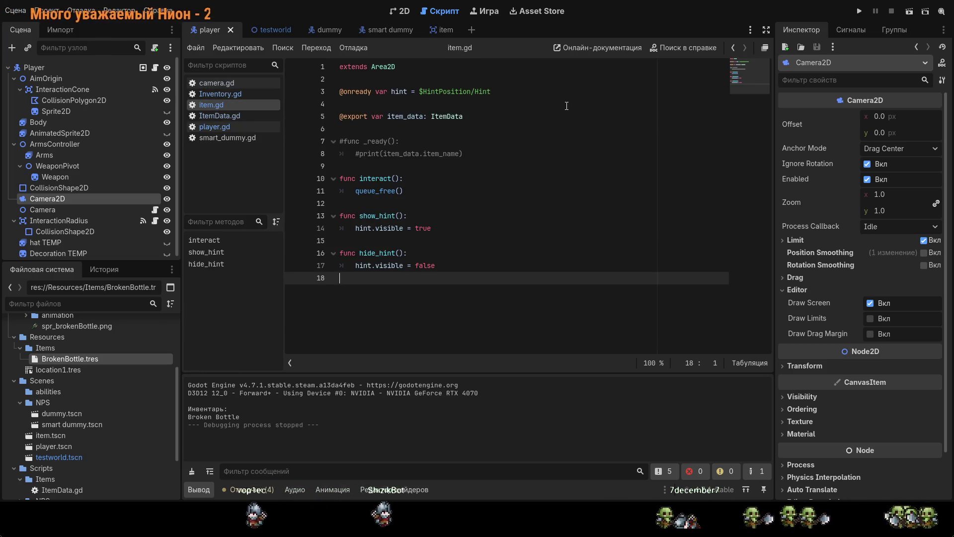
Step: Place the caret in item.gd's interact() and reopen item.gd from the player scene
left_click(418, 180)
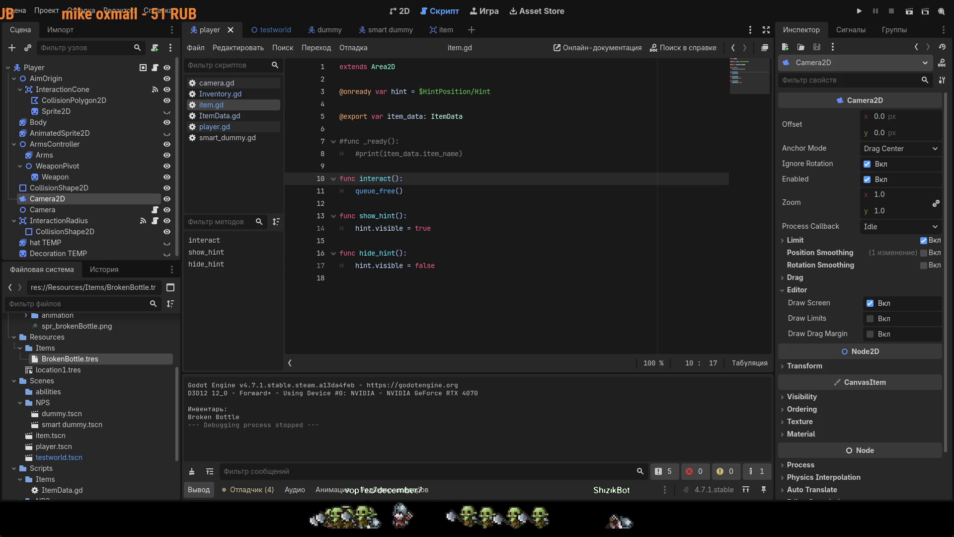
left_click(444, 189)
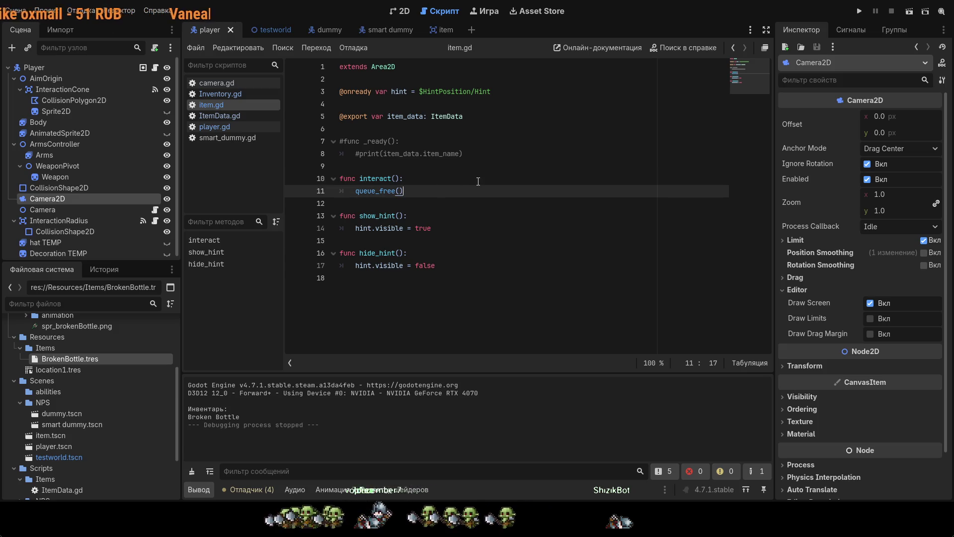
left_click(434, 30)
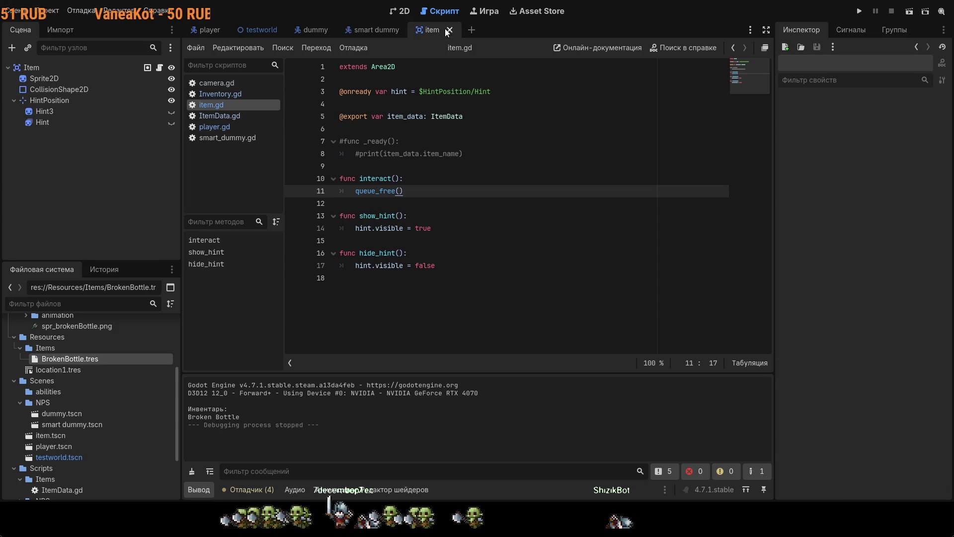
left_click(217, 32)
left_click(222, 94)
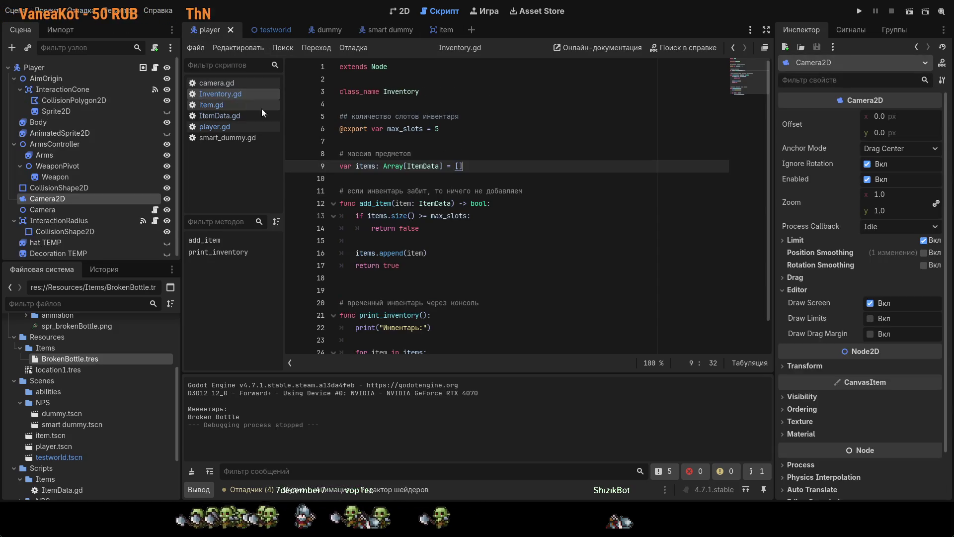
left_click(219, 115)
left_click(217, 105)
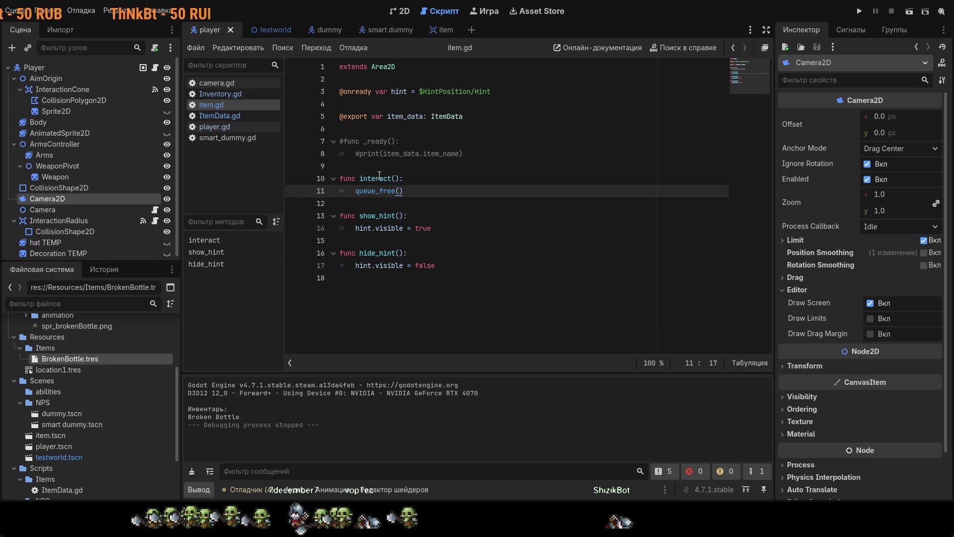
Step: Paste the inventory test lines above queue_free() in interact(), then delete them again
key("Up")
key("Return")
key("ctrl+v")
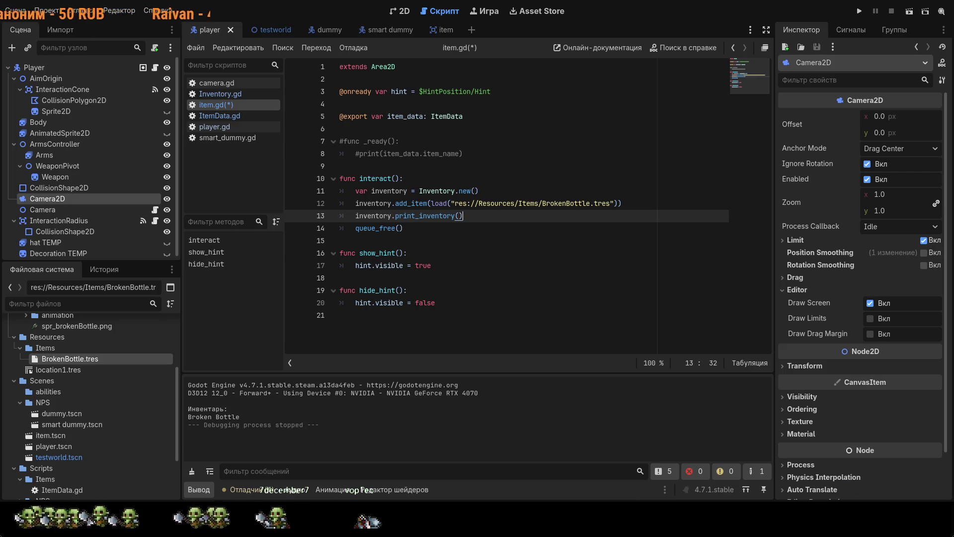
mouse_move(465, 216)
left_mouse_down()
mouse_move(348, 203)
mouse_move(341, 195)
left_mouse_up()
key("BackSpace")
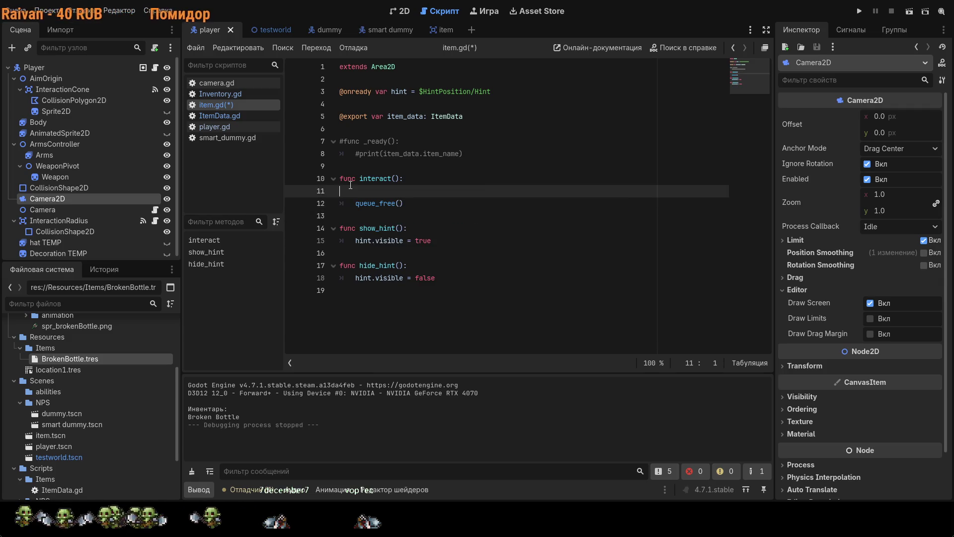
Step: Delete the leftover blank line between func interact(): and queue_free() in item.gd
key("BackSpace")
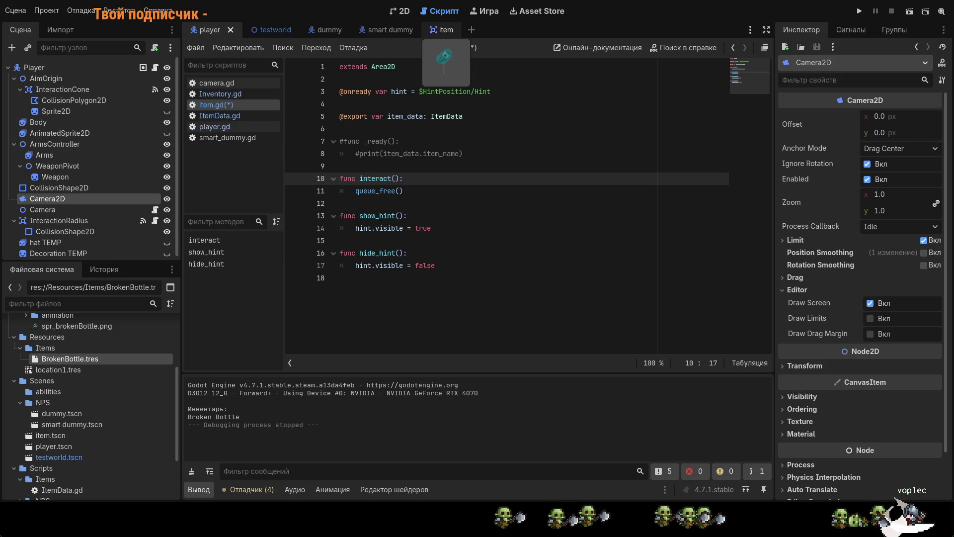
Step: Review ItemData.gd, player.gd and item.gd, ending on ItemData.gd scrolled to the top
left_click(220, 116)
scroll(406, 134, "up", 2)
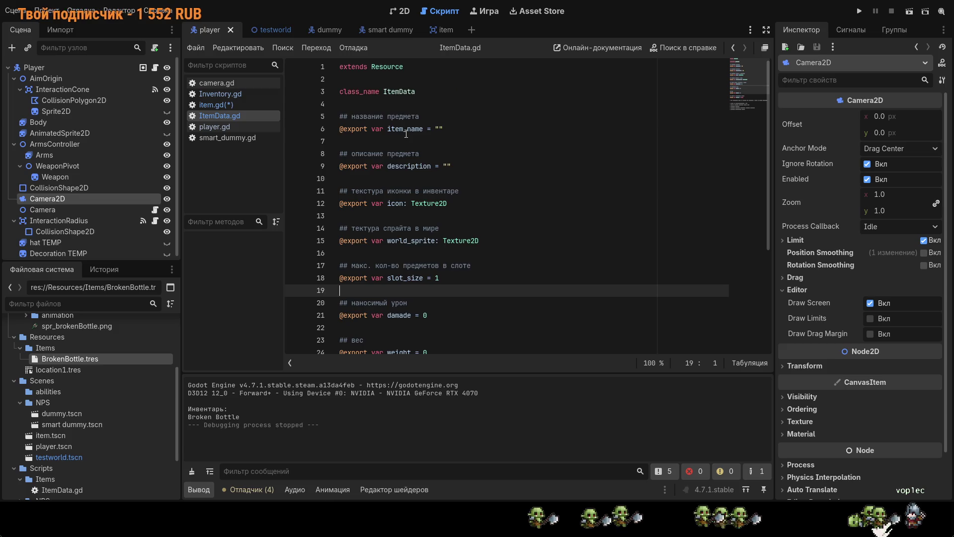
scroll(408, 137, "down", 4)
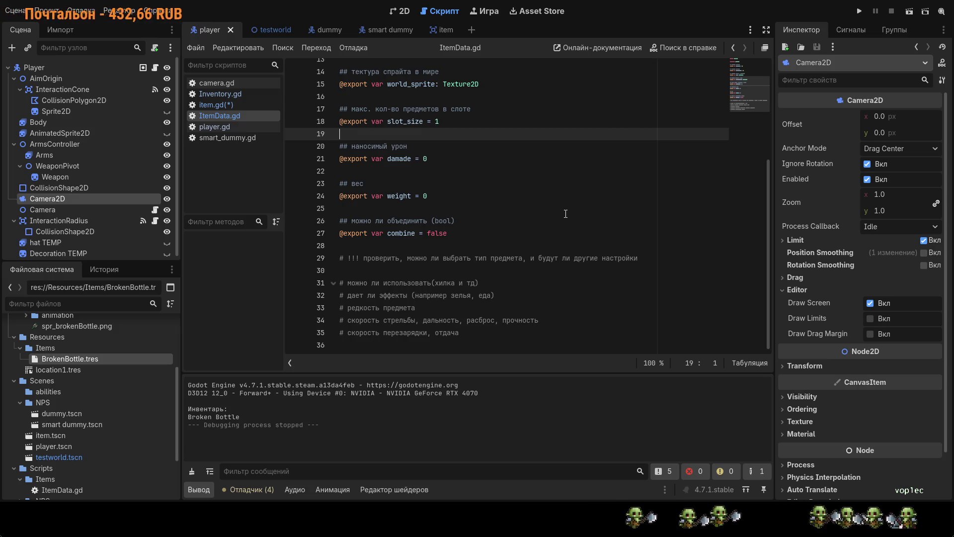
left_click(222, 104)
left_click(223, 94)
left_click(228, 127)
scroll(359, 137, "up", 15)
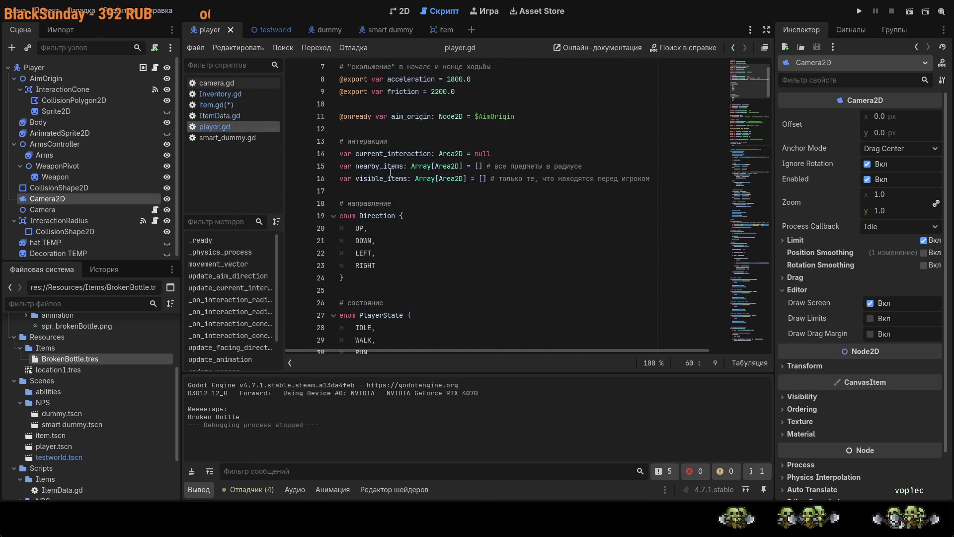
scroll(391, 173, "down", 2)
left_click_drag(344, 203, 333, 159)
left_click(429, 193)
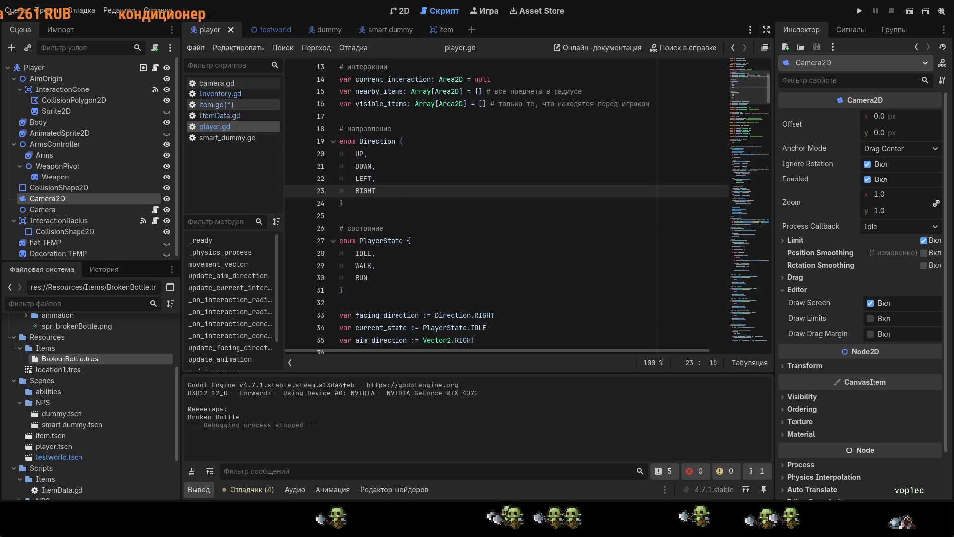
left_click(234, 106)
left_click(231, 117)
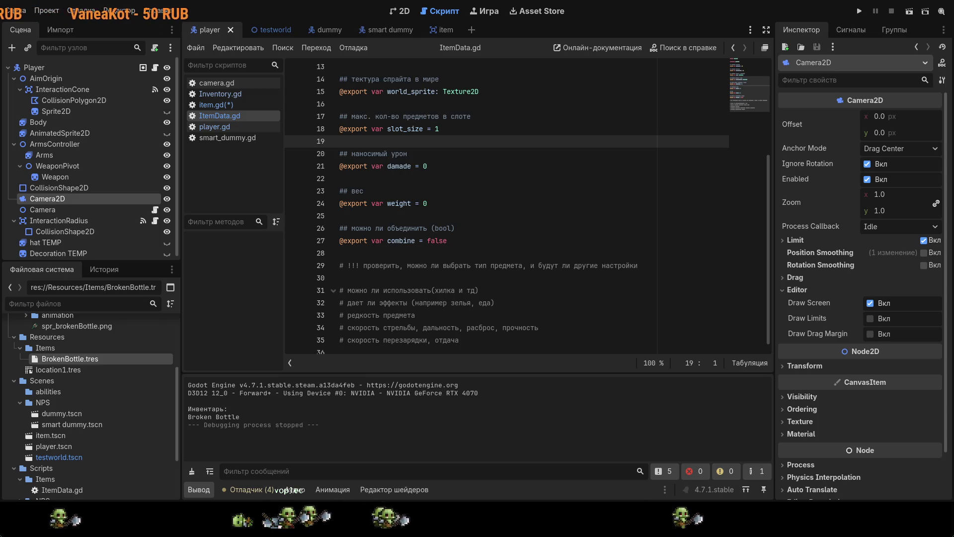
scroll(427, 199, "up", 4)
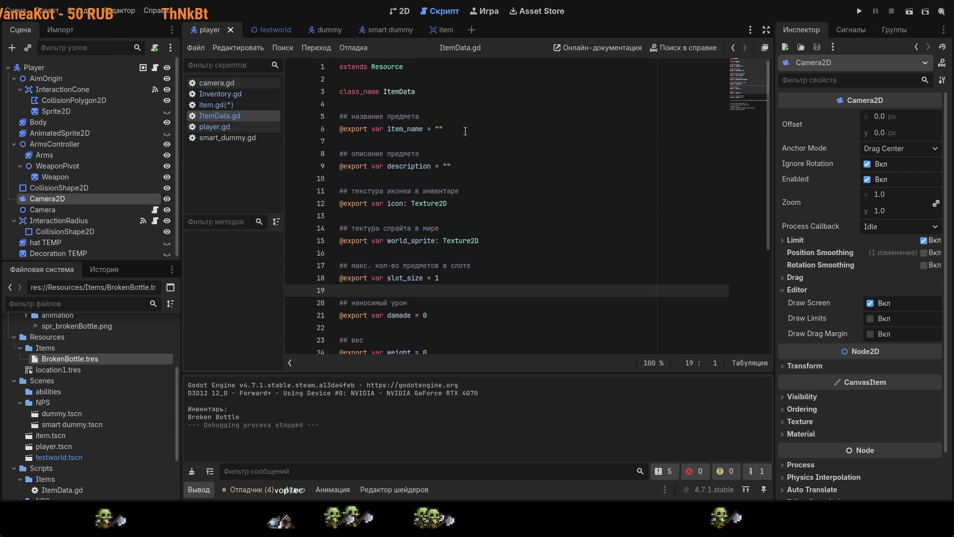
Step: Start an 'enum ItemType {' declaration below class_name ItemData
left_click(428, 108)
key("Return")
key("Return")
key("Up")
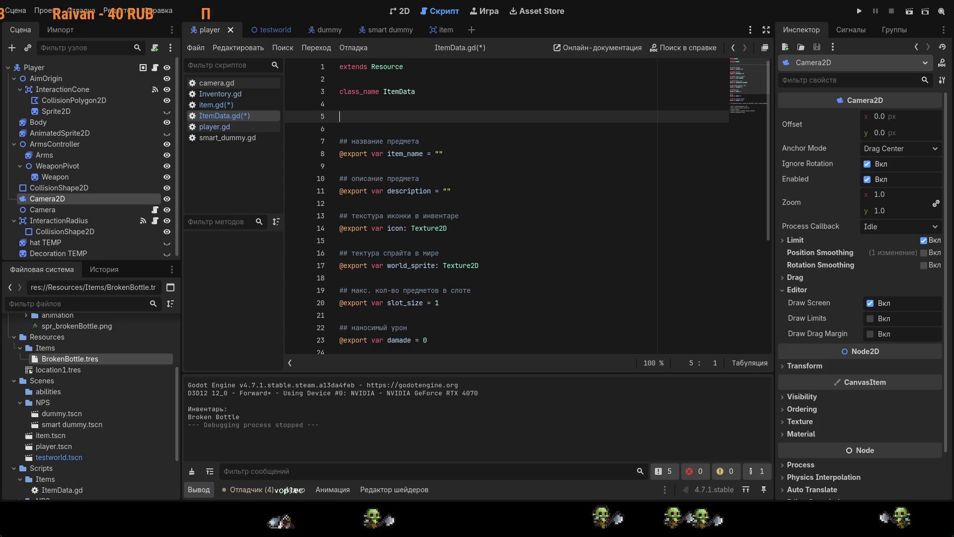
type("enum ")
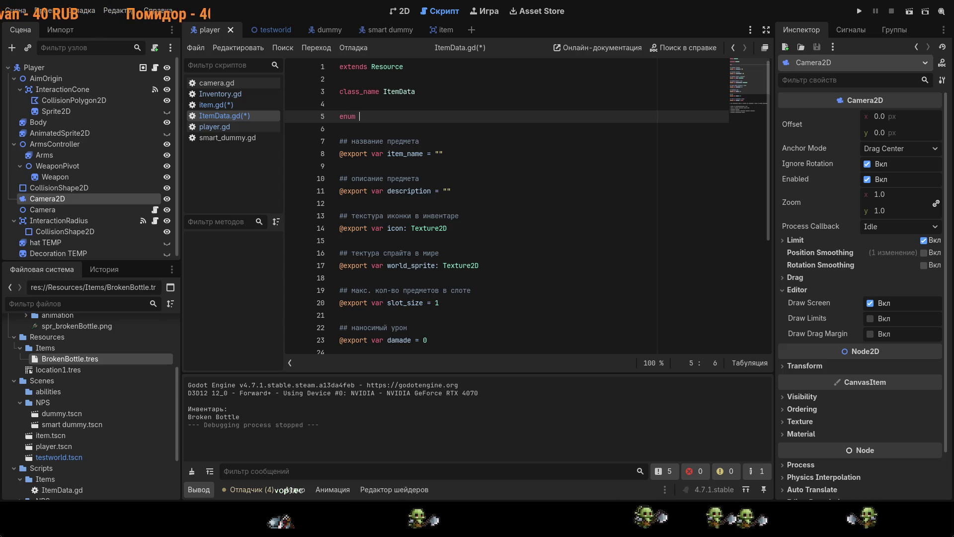
type("Item")
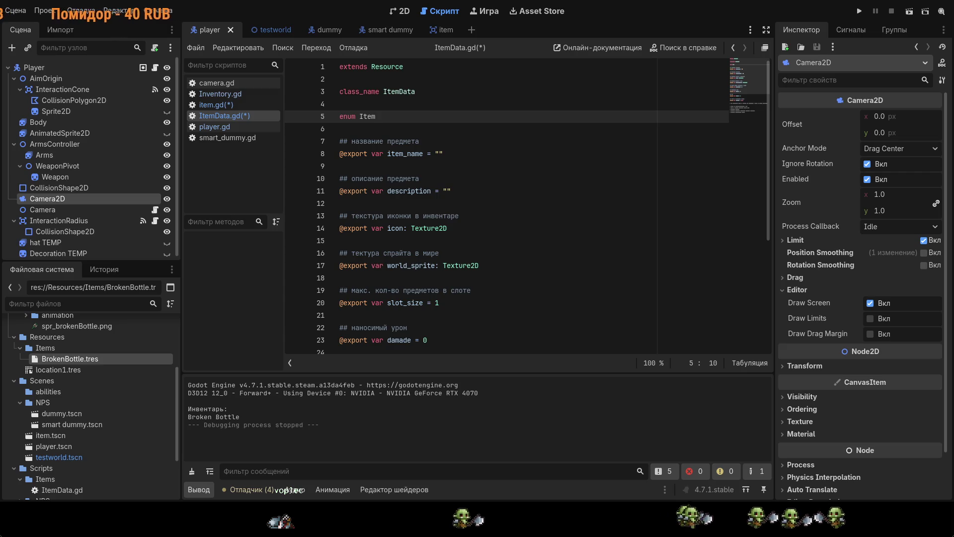
type("Type ")
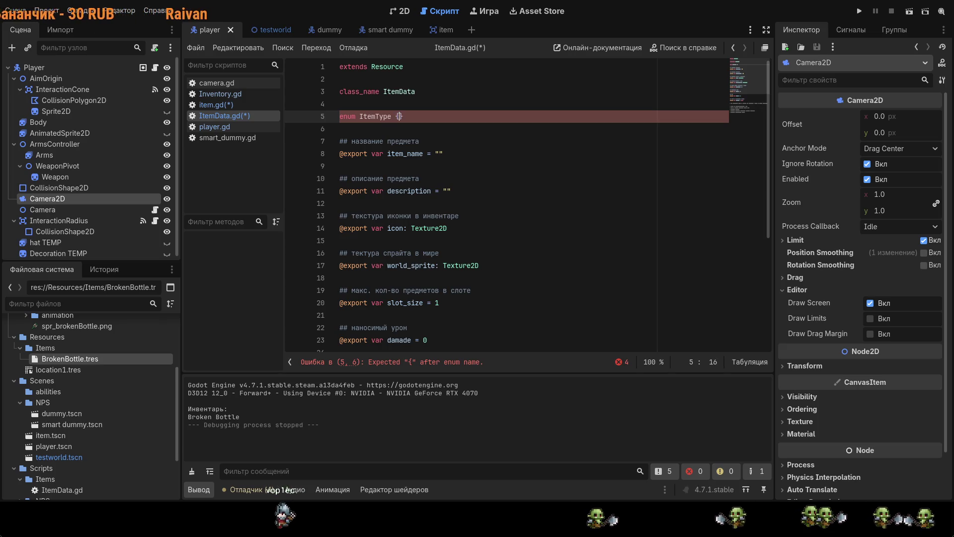
type("{")
key("Return")
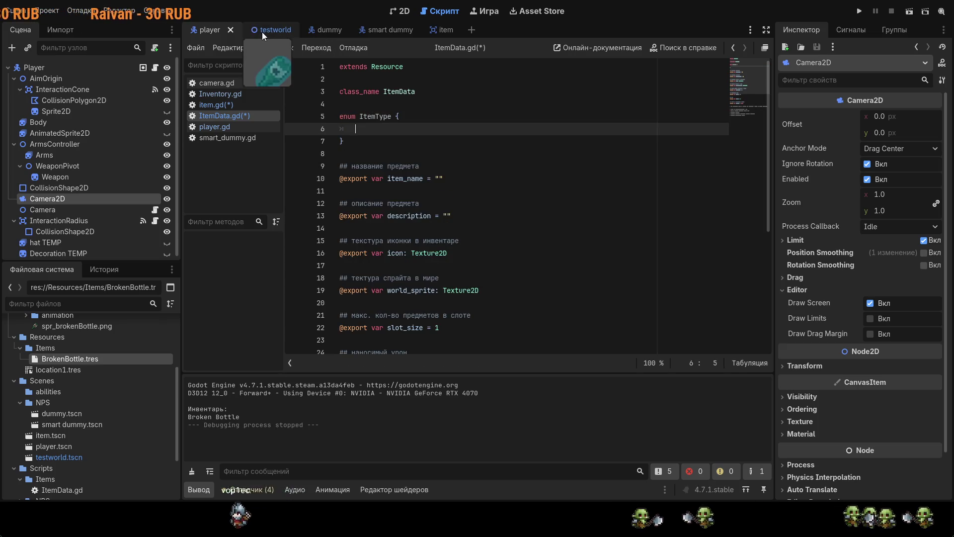
Step: Add ARMOR as the first ItemType entry after checking the other scripts
left_click(230, 105)
left_click(232, 126)
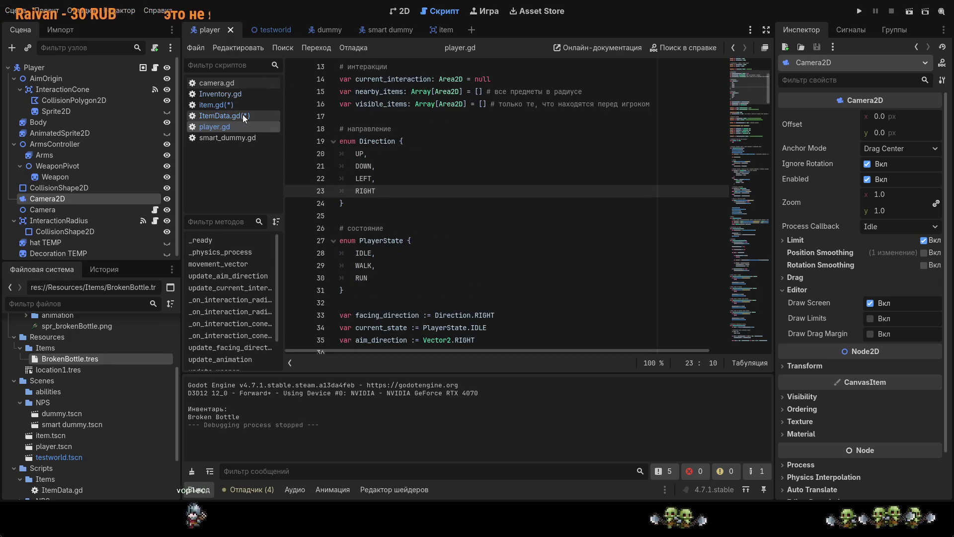
left_click(220, 95)
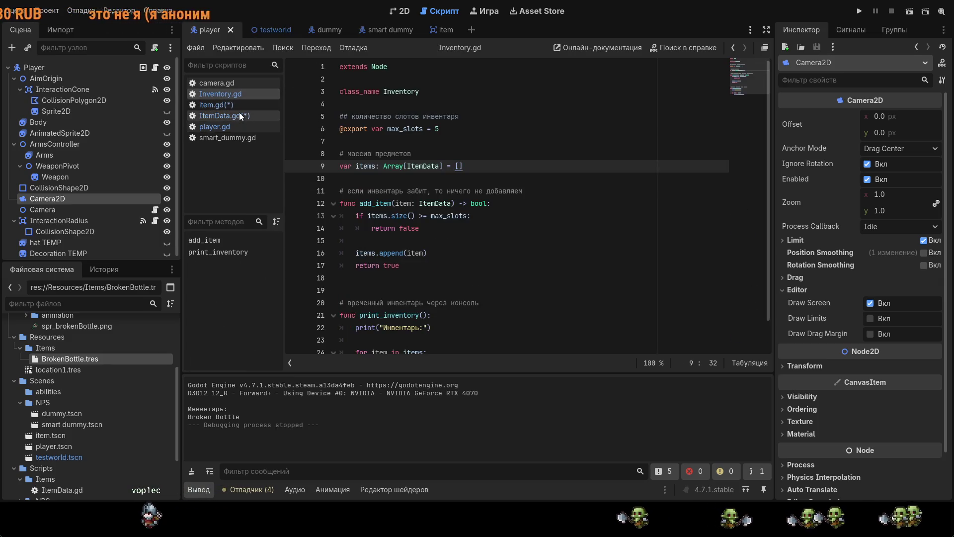
left_click(239, 105)
left_click(245, 117)
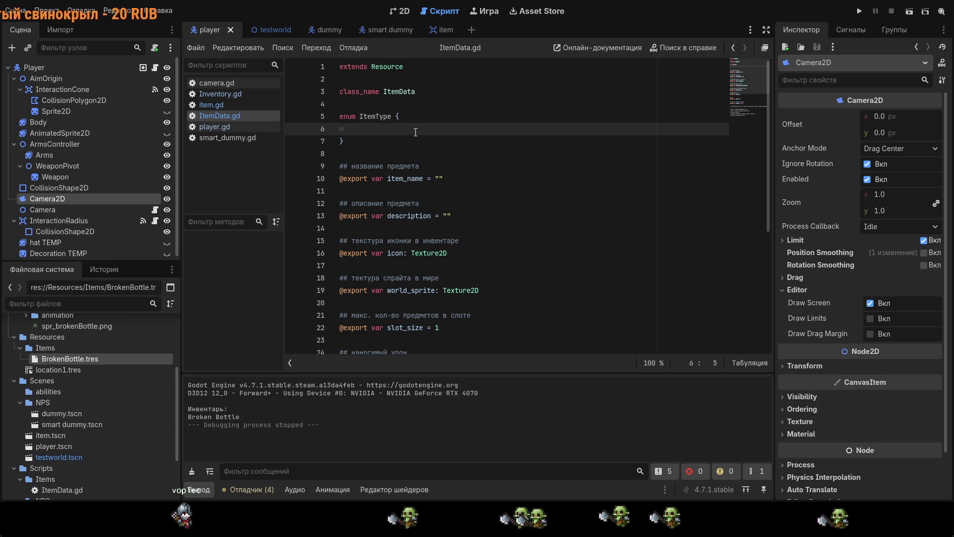
type("ARMOR")
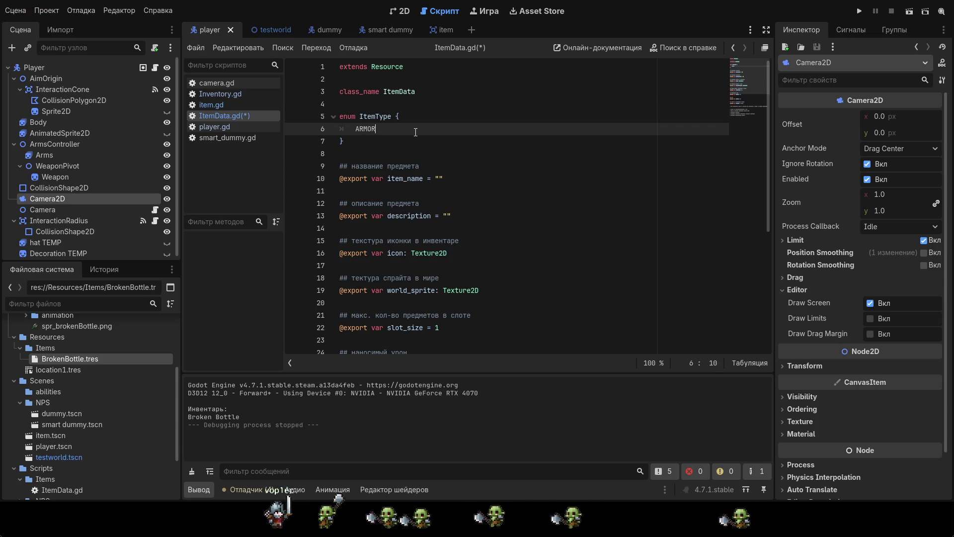
type(",")
key("Return")
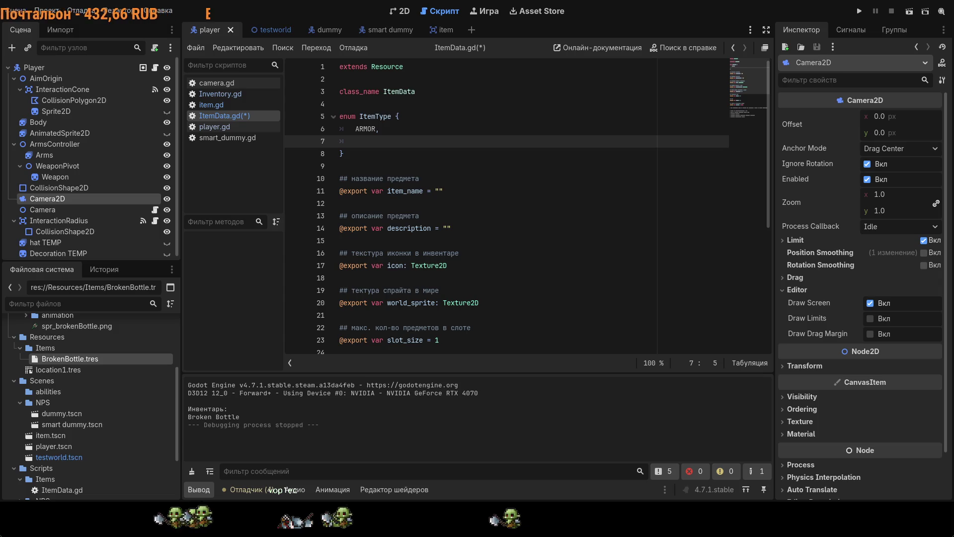
Step: Add MATERIAL and CONSUMABLE below ARMOR and insert an empty line above ARMOR
left_click(392, 130)
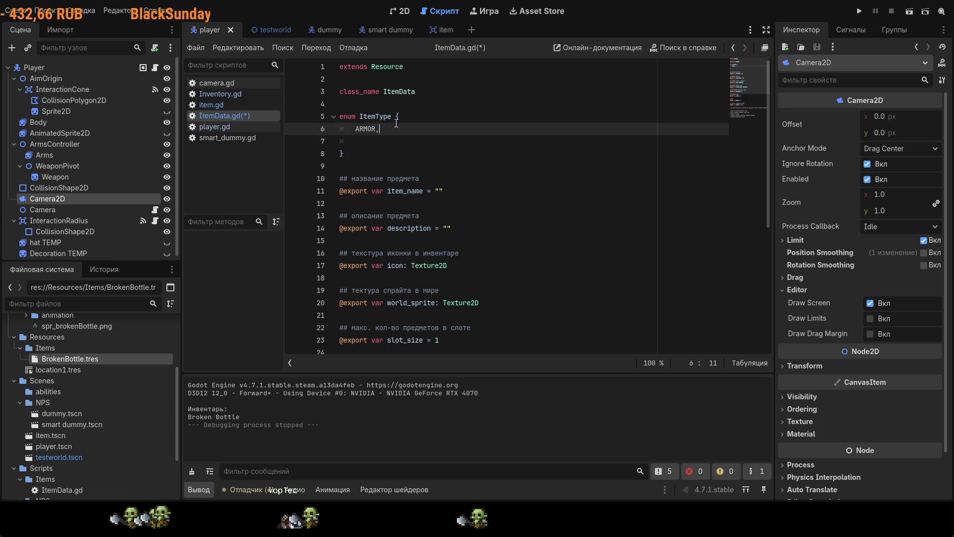
key("Return")
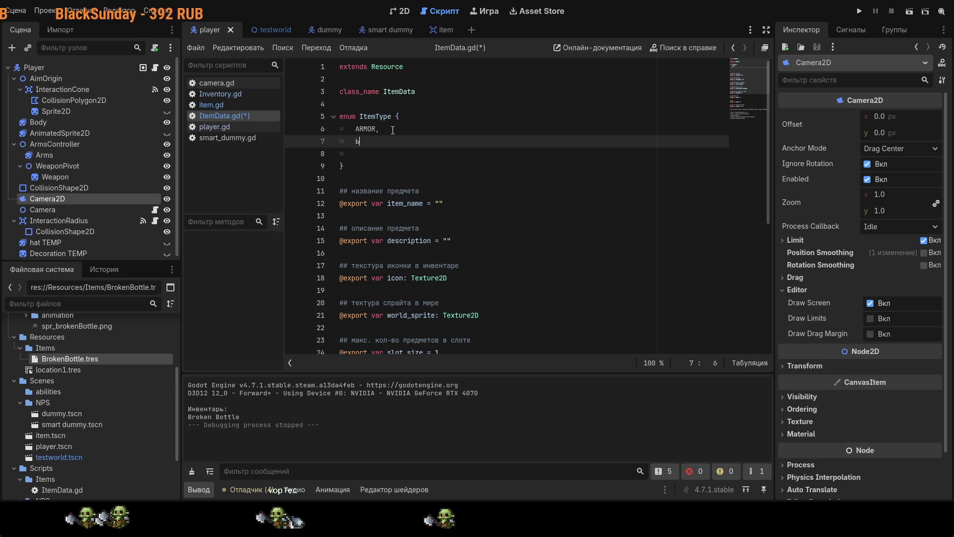
type("Materia")
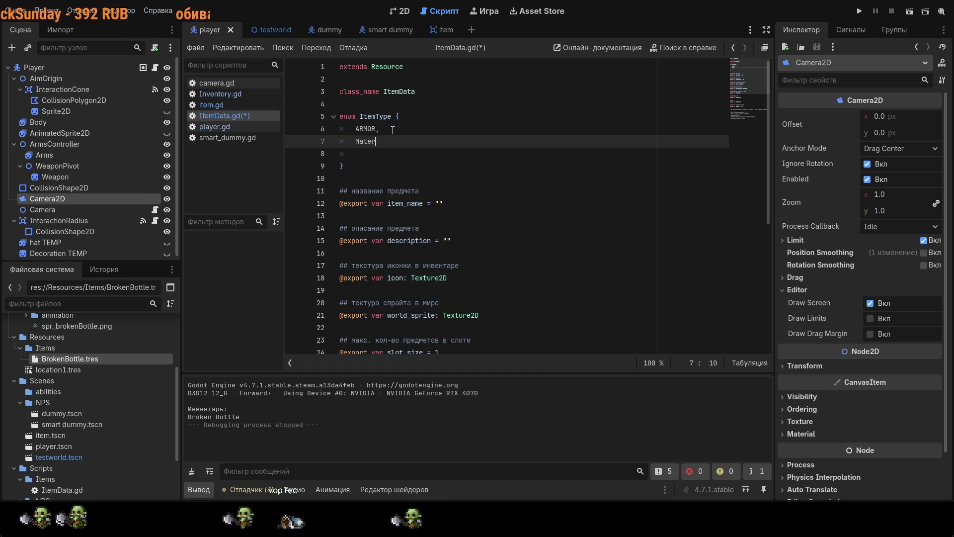
key("BackSpace")
key("BackSpace")
key("BackSpace")
type("ATERIAL,")
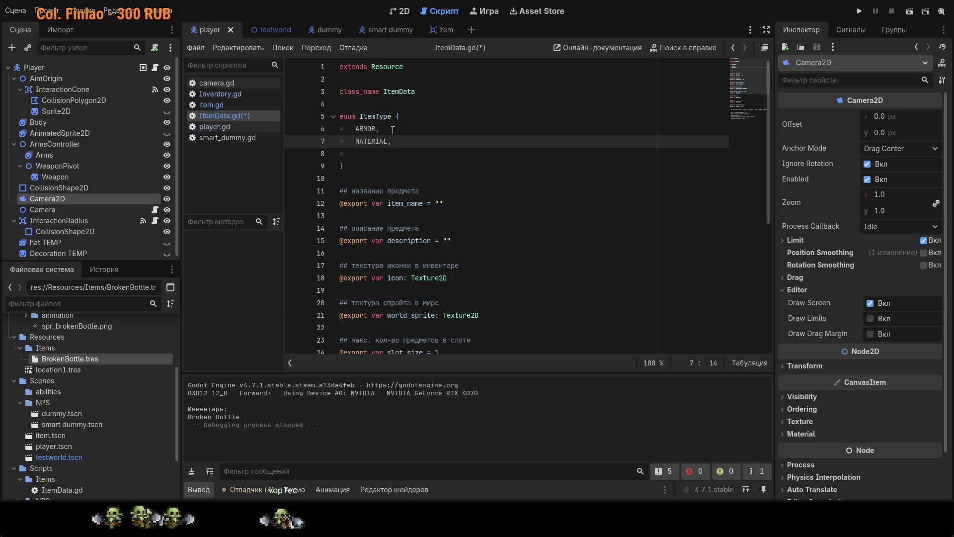
key("Return")
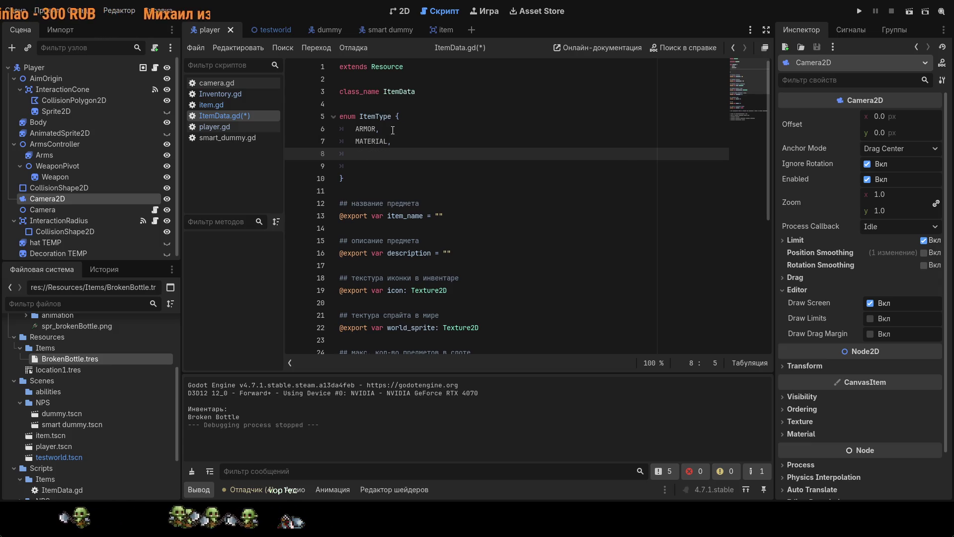
type("CONS")
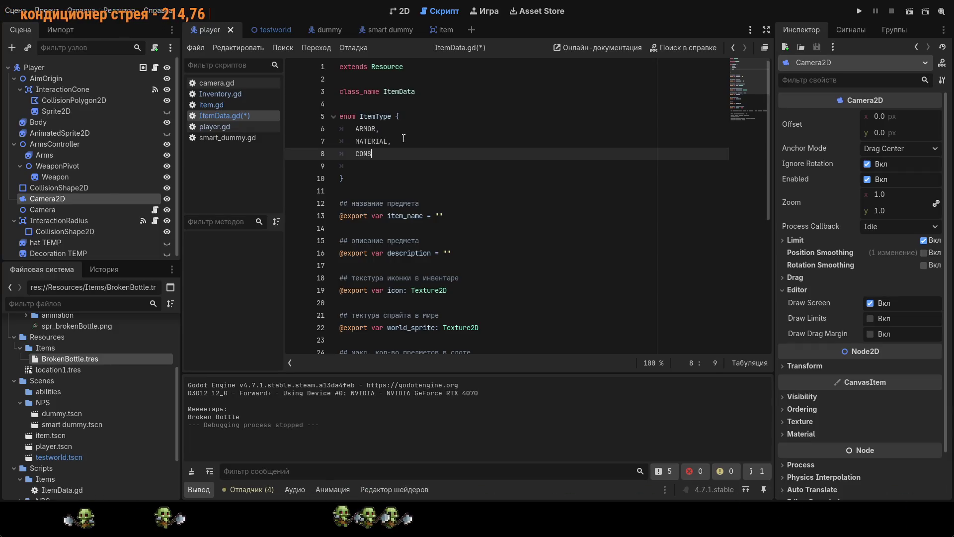
type("UMABLE")
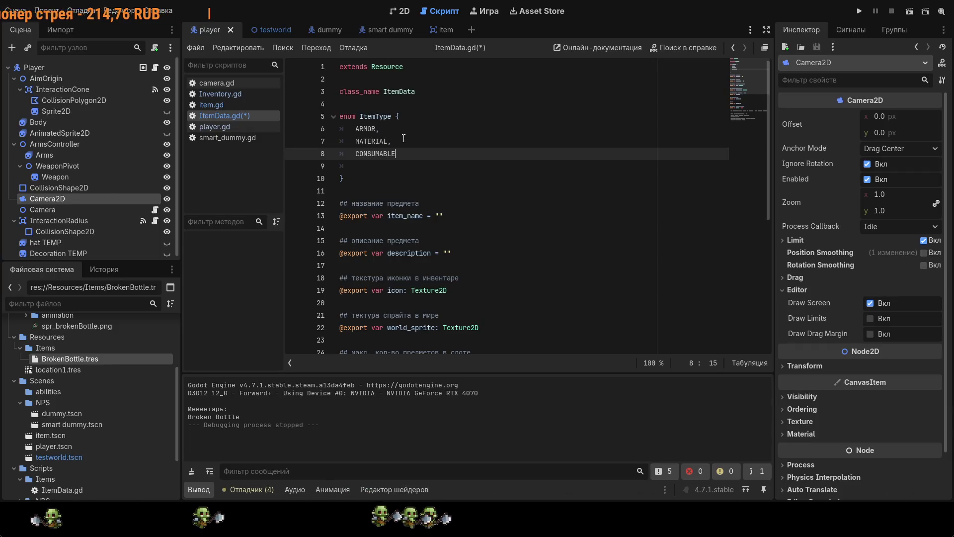
type(",")
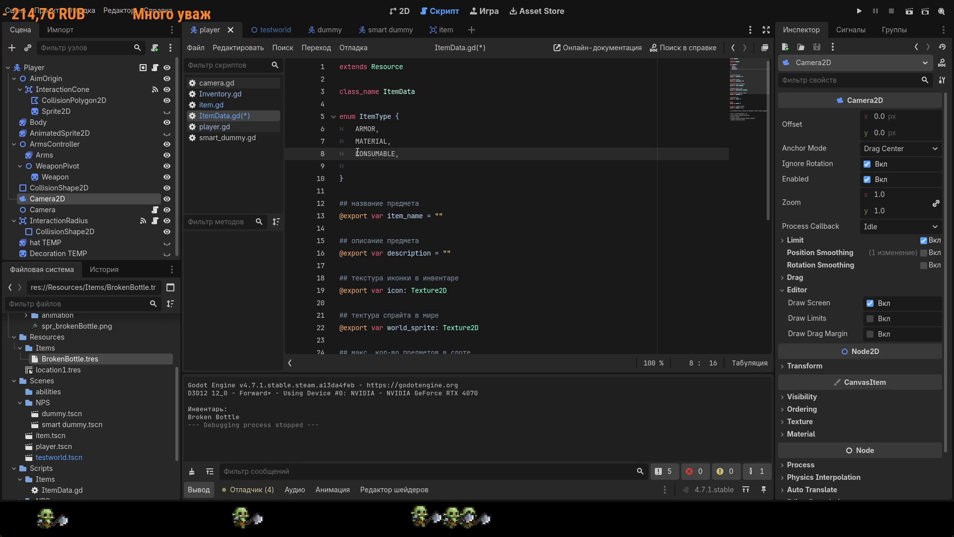
left_click(352, 128)
key("Return")
key("Up")
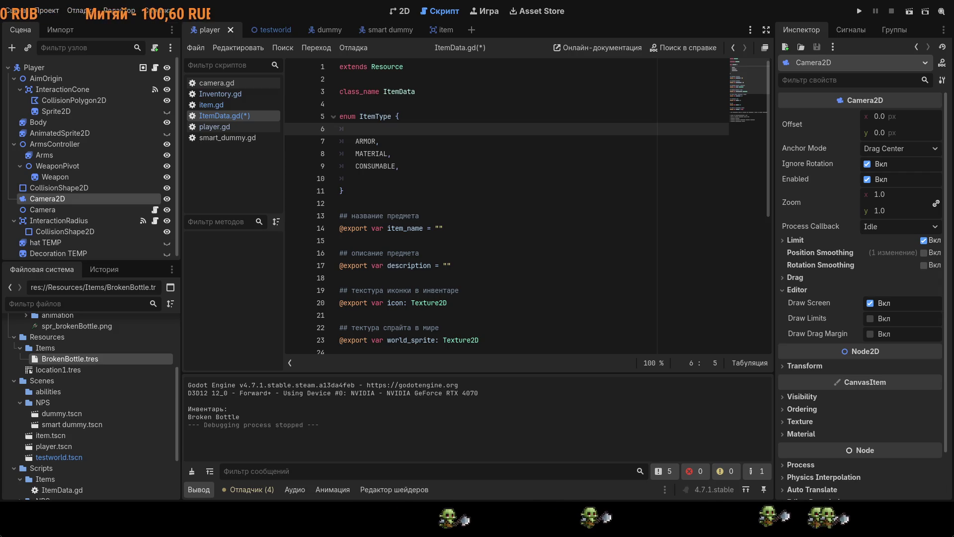
Step: Add MELLE at the top of the ItemType enum, with RANGED on the next line
type("ME")
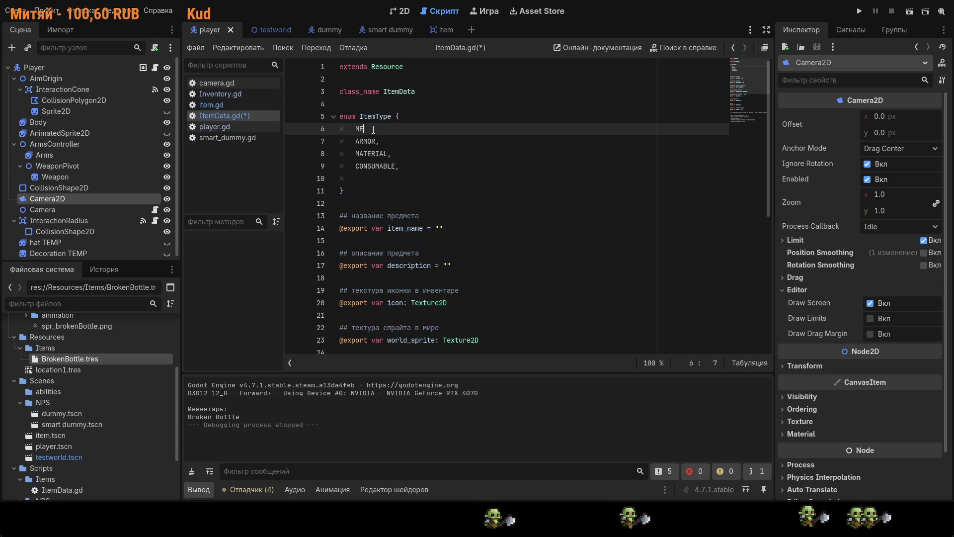
type("LLE")
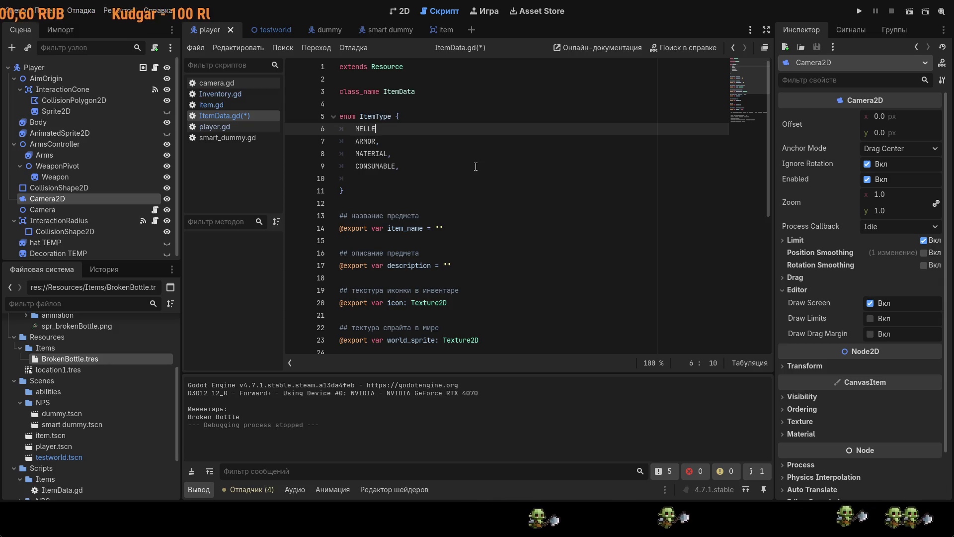
type(",")
key("Return")
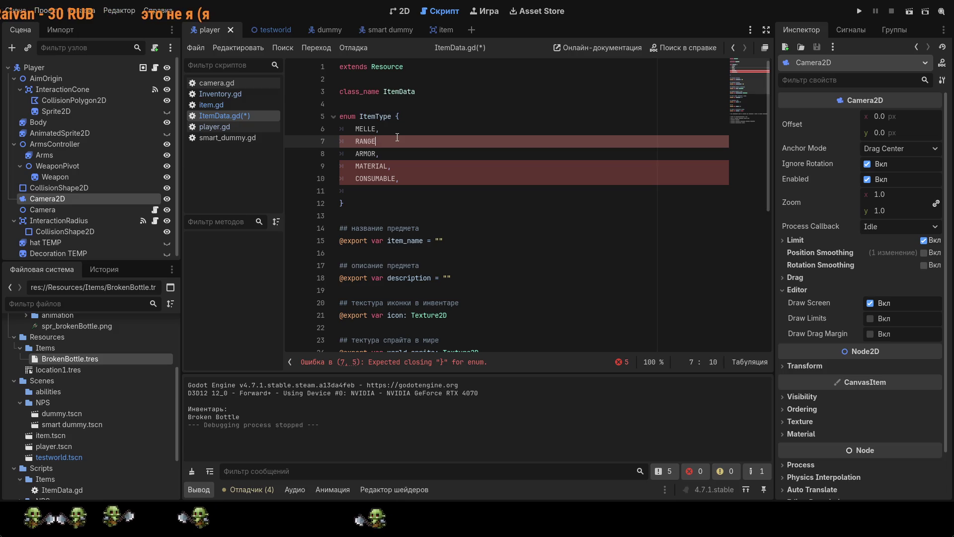
key("Up")
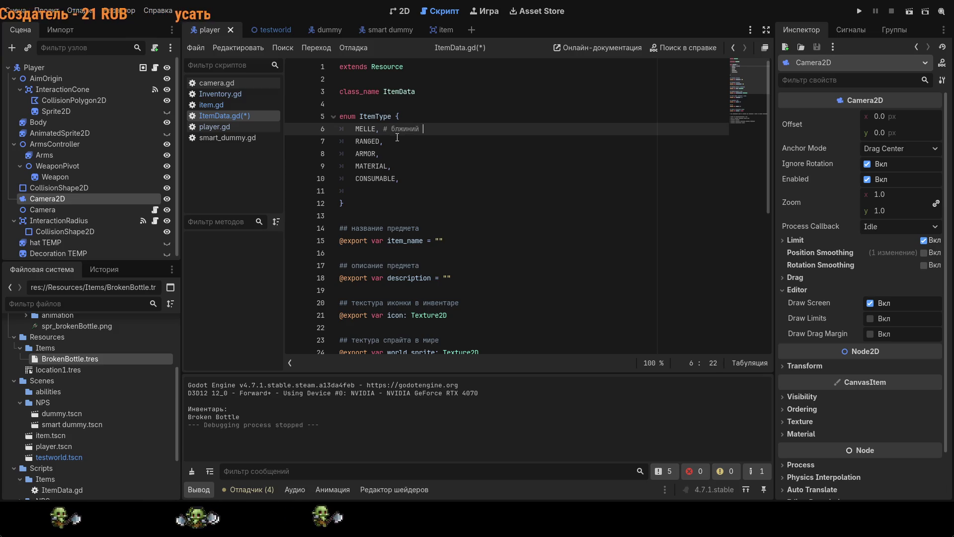
Step: Add # comment markers after the RANGED, ARMOR, MATERIAL and CONSUMABLE entries
left_click(615, 152)
left_click(449, 141)
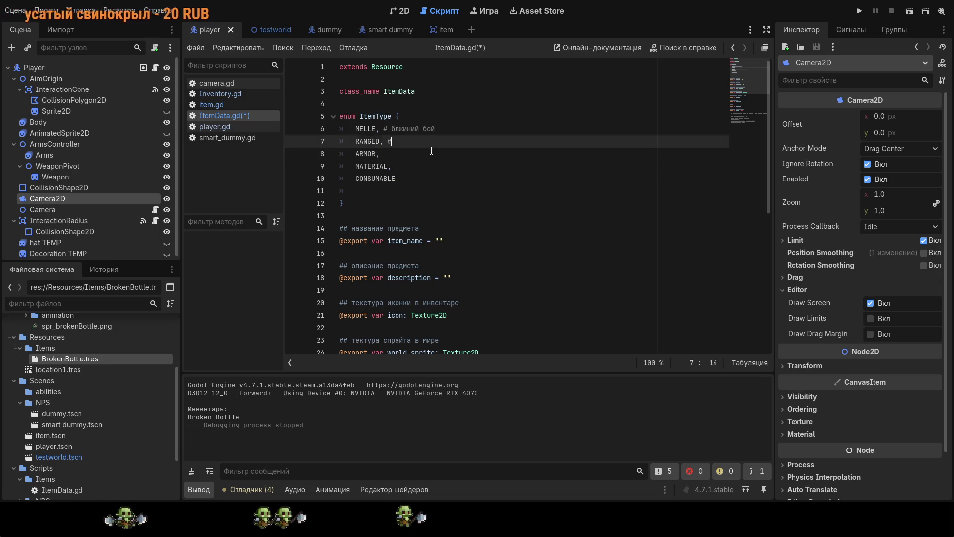
left_click(432, 153)
type("#")
left_click(435, 166)
type("#")
left_click(439, 182)
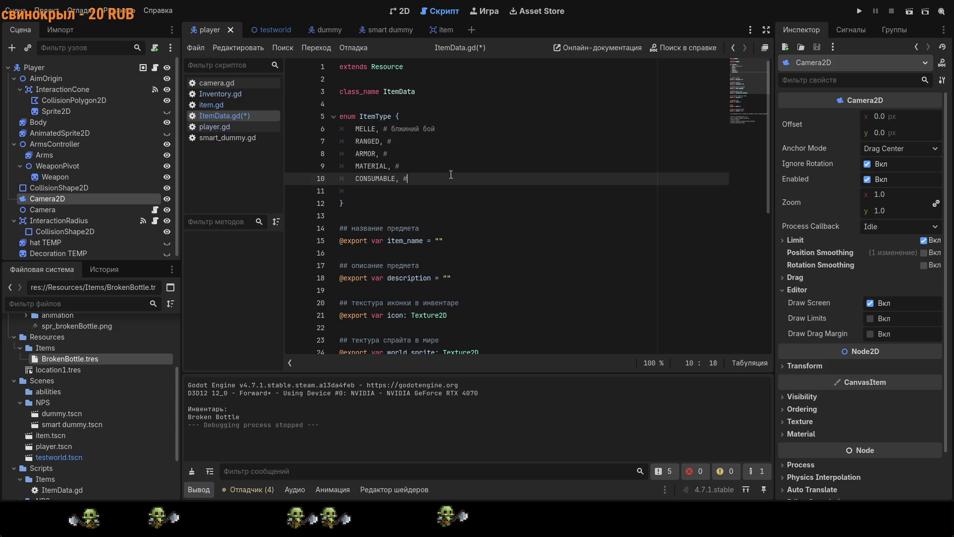
Step: Write the Russian RANGED comment 'дальнее оружие' and adjust the MELLE comment
left_click(426, 137)
type("льний")
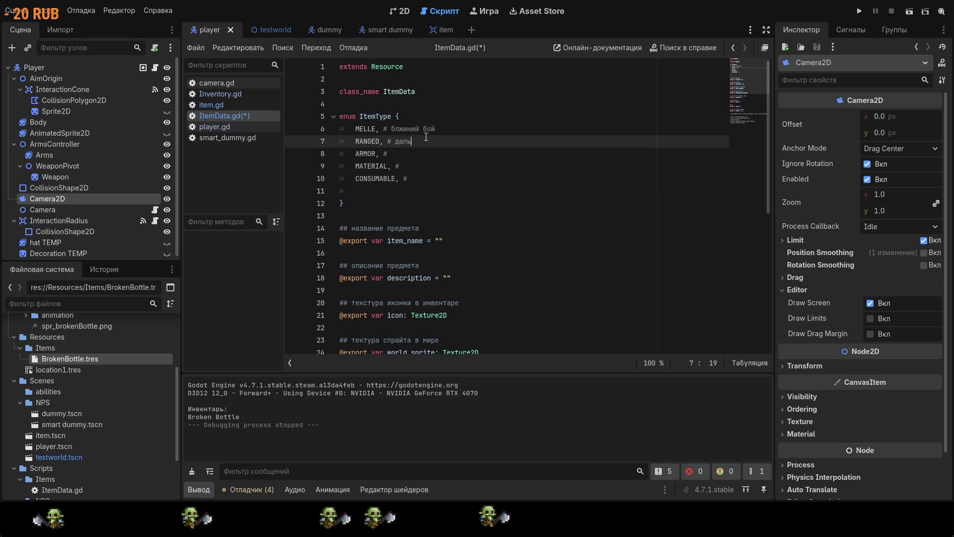
left_click(471, 131)
key("BackSpace")
key("BackSpace")
key("BackSpace")
key("BackSpace")
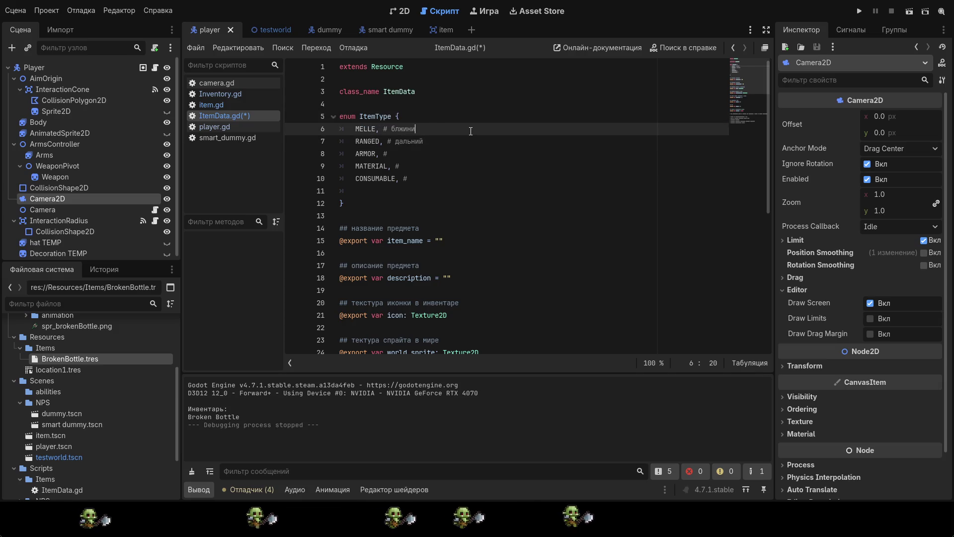
type("бой")
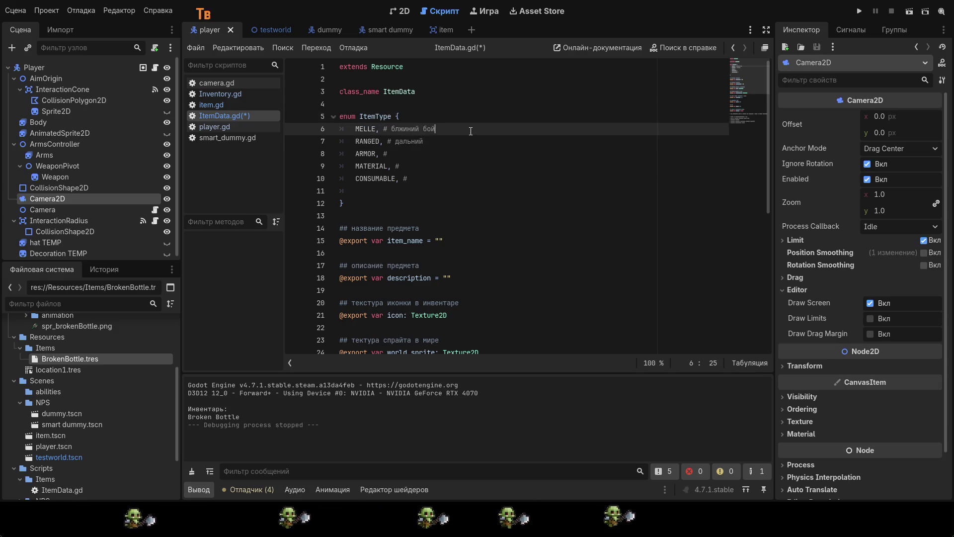
key("Down")
type("б")
key("BackSpace")
key("BackSpace")
key("BackSpace")
type("ее ор")
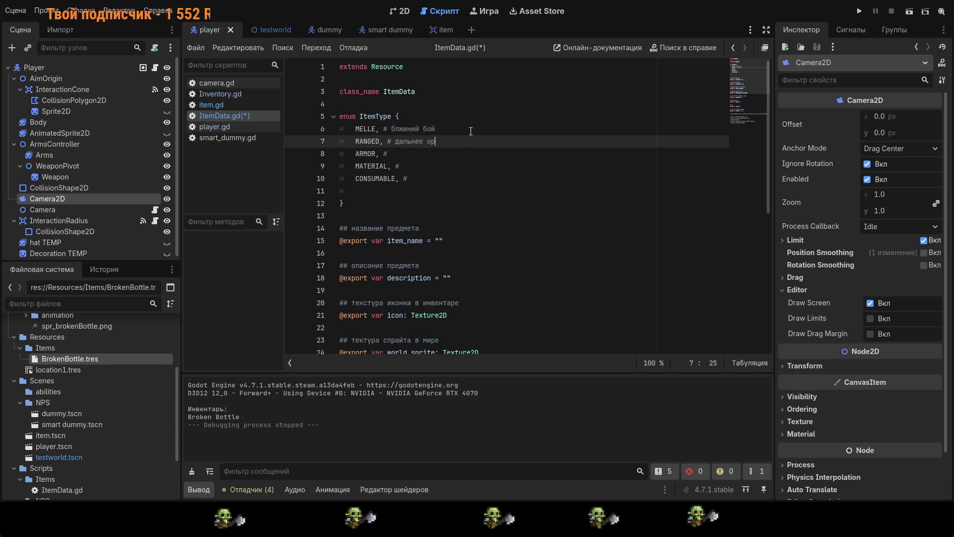
type("ужие")
Step: Reword the MELLE comment, then check the ARMOR, MATERIAL and CONSUMABLE comments
key("Up")
key("BackSpace")
key("BackSpace")
key("BackSpace")
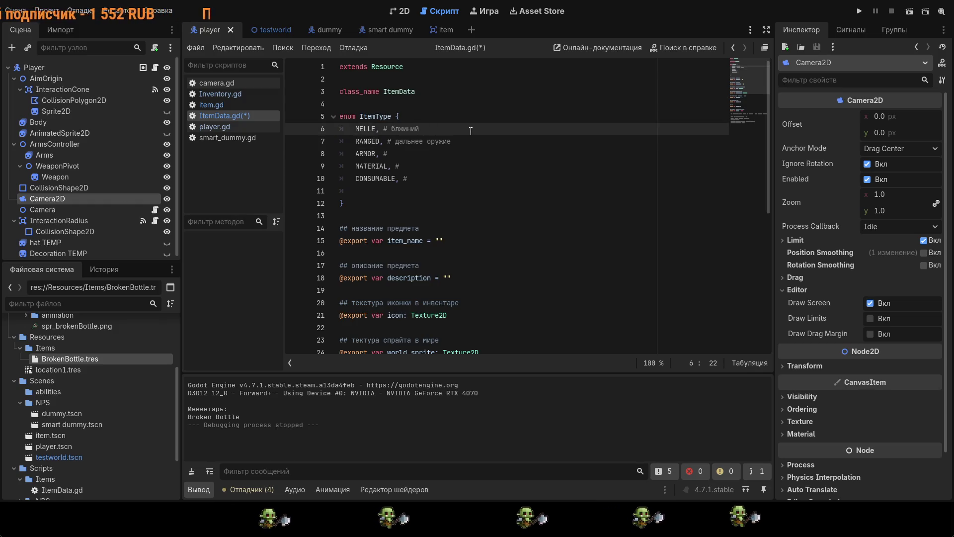
key("BackSpace")
key("BackSpace")
key("BackSpace")
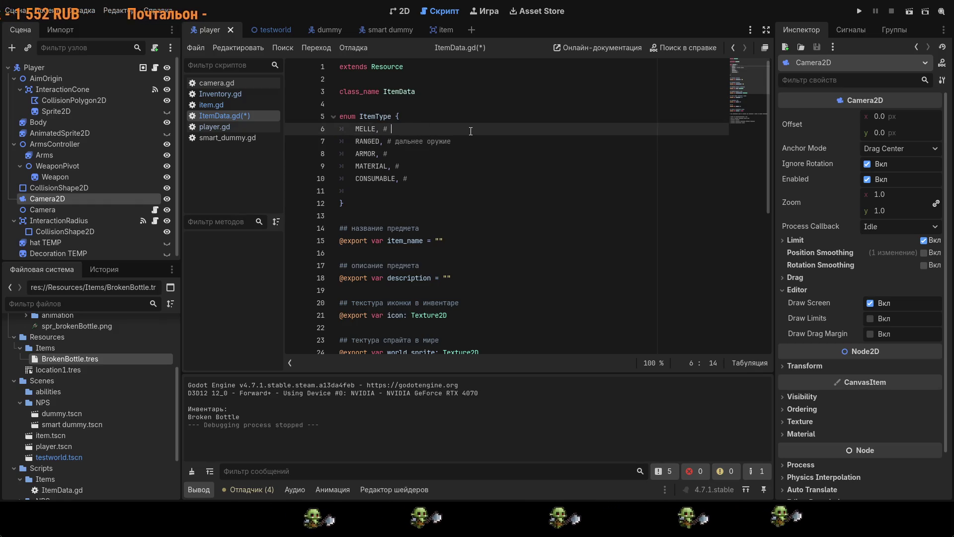
type("е")
key("BackSpace")
key("BackSpace")
key("BackSpace")
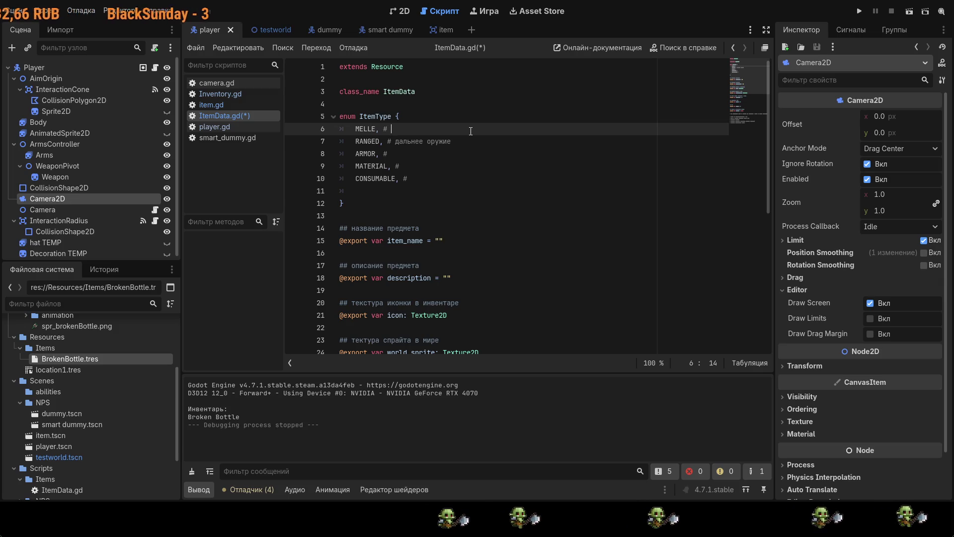
type("холодное оружие")
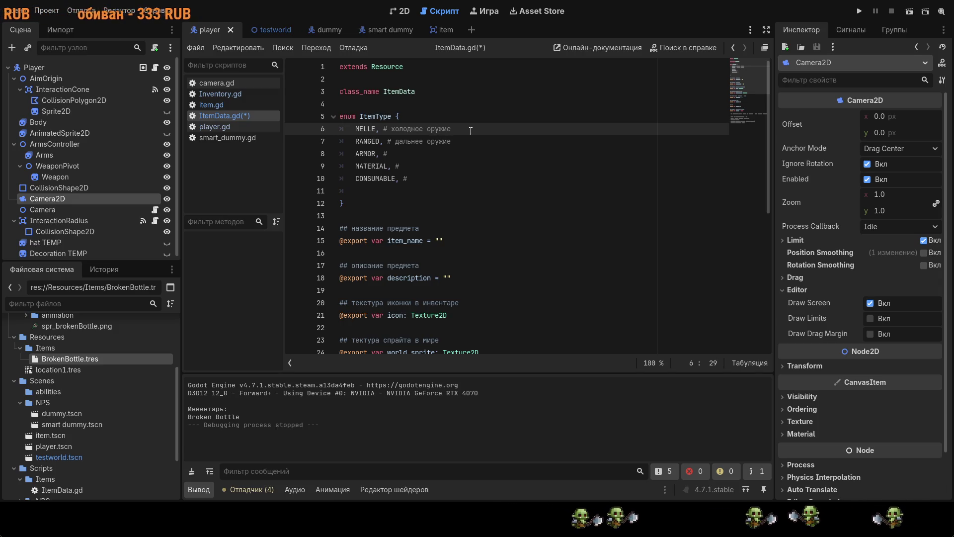
key("Down")
key("Down")
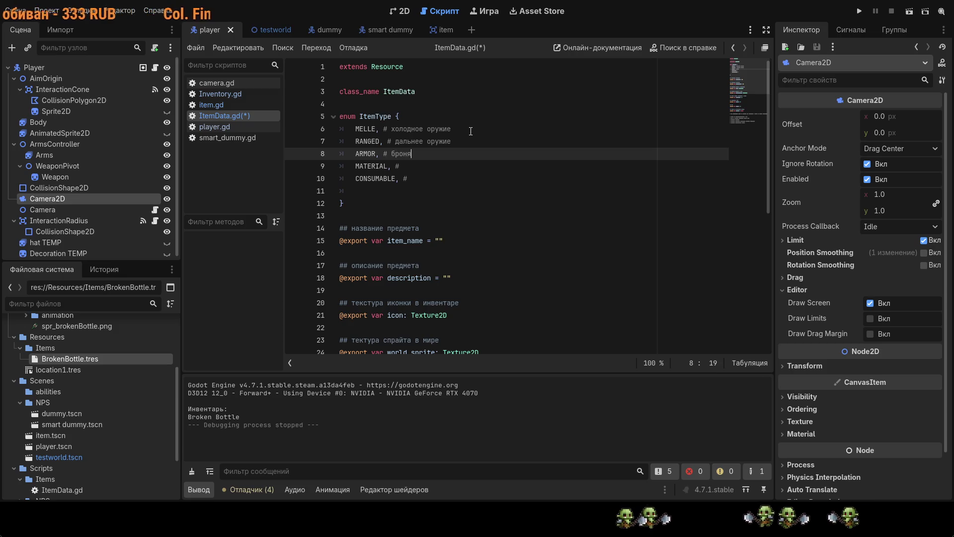
key("Down")
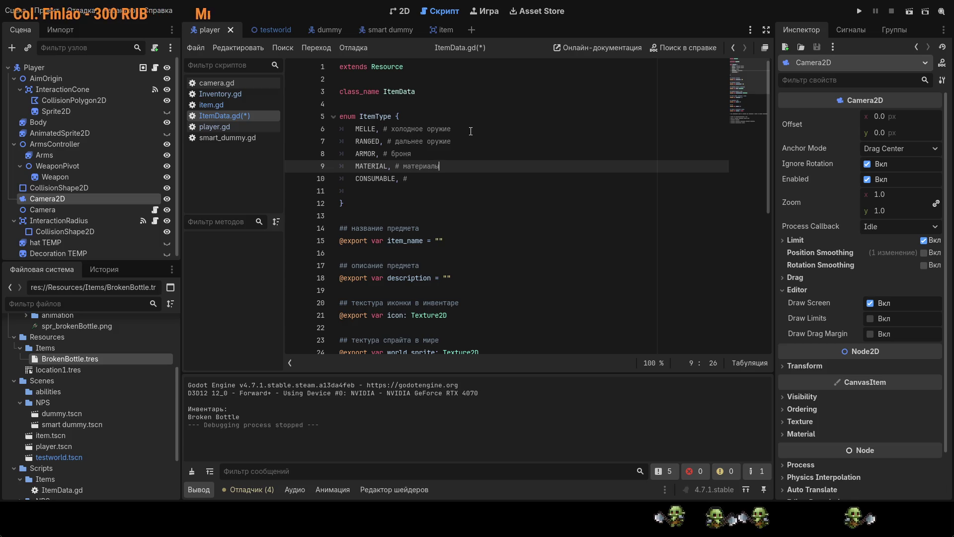
key("Down")
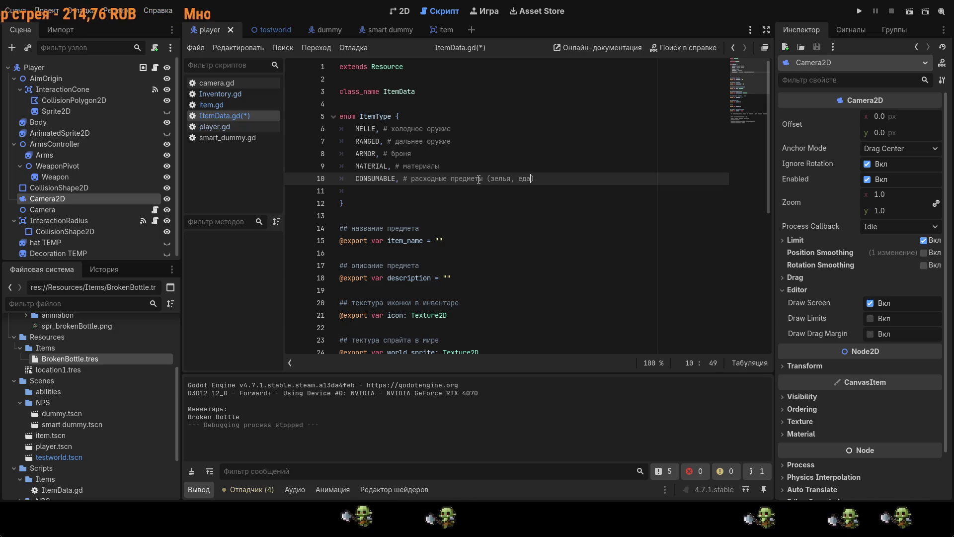
Step: Add '(патроны, ...)' to the MATERIAL comment, save, and remove the blank line before the brace
left_click(487, 165)
type("()")
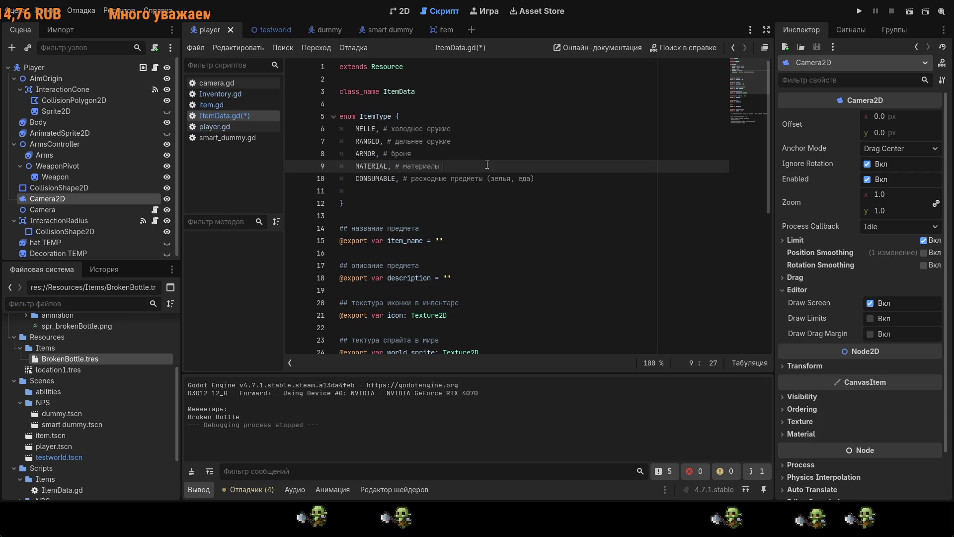
key("Left")
type("патрон")
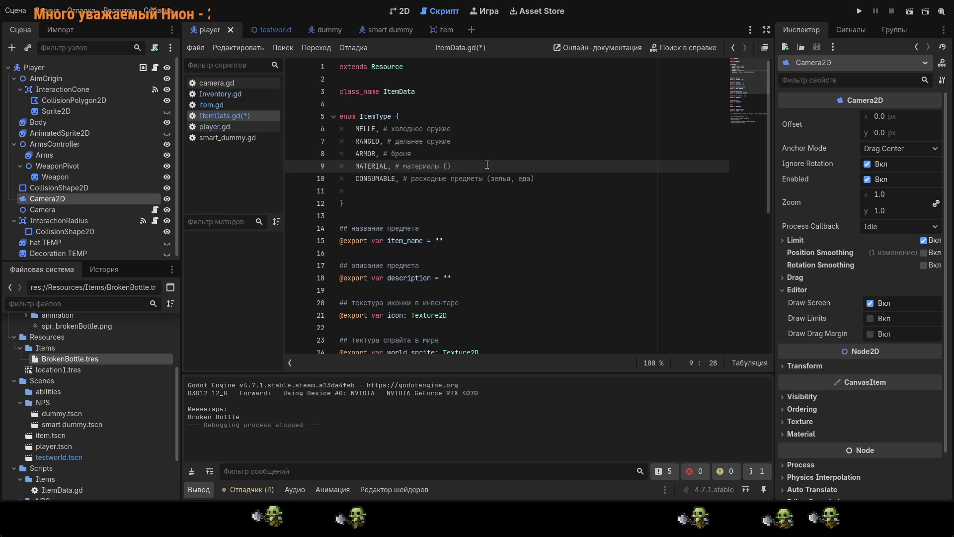
type("ы, ...")
key("ctrl+s")
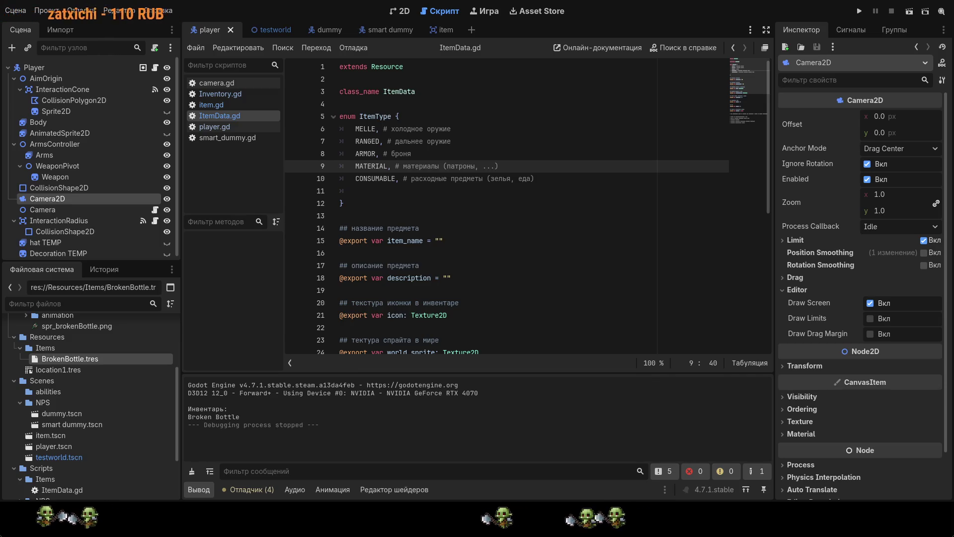
left_click(387, 191)
key("BackSpace")
key("BackSpace")
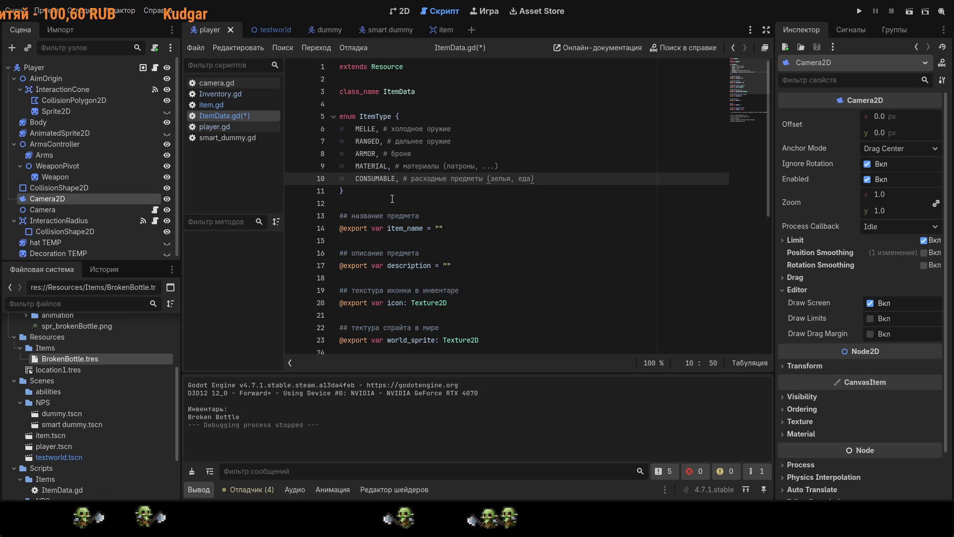
Step: Add blank lines after the ItemType enum's closing brace, then switch to Aseprite
left_click(394, 198)
key("Return")
key("Up")
key("Return")
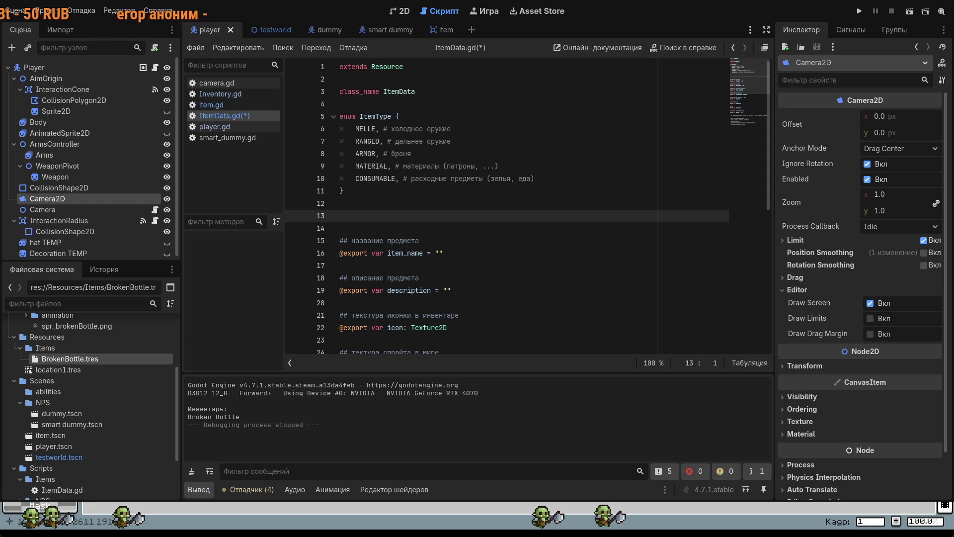
key("alt+Tab")
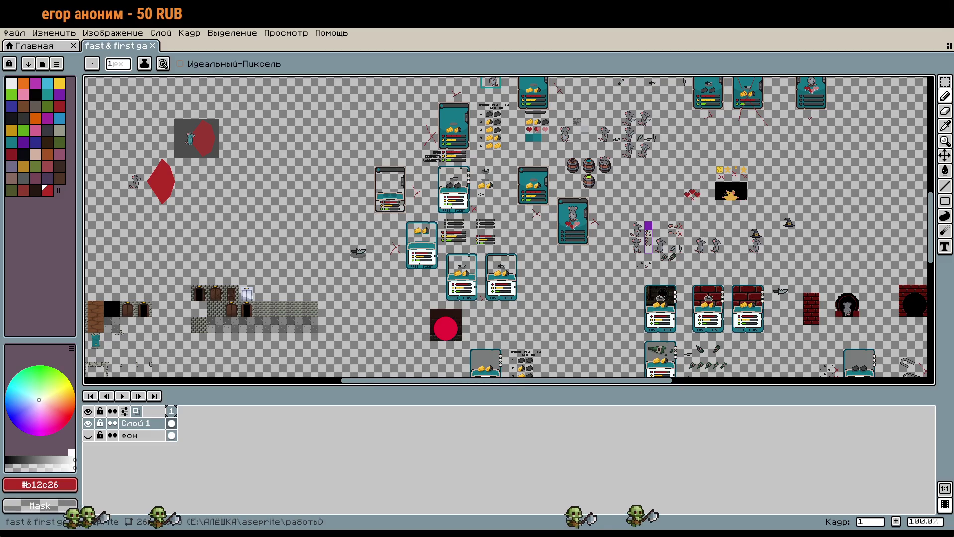
Step: Circle the rarity table's heading and row 5 in red, undo both, and return to Godot
scroll(495, 102, "up", 8)
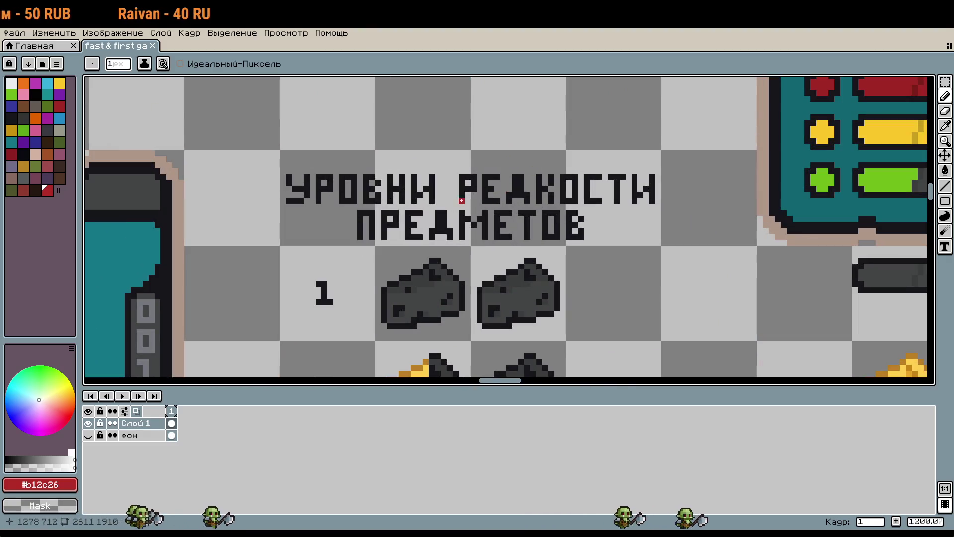
mouse_move(422, 195)
left_mouse_down()
mouse_move(392, 165)
mouse_move(476, 171)
left_mouse_up()
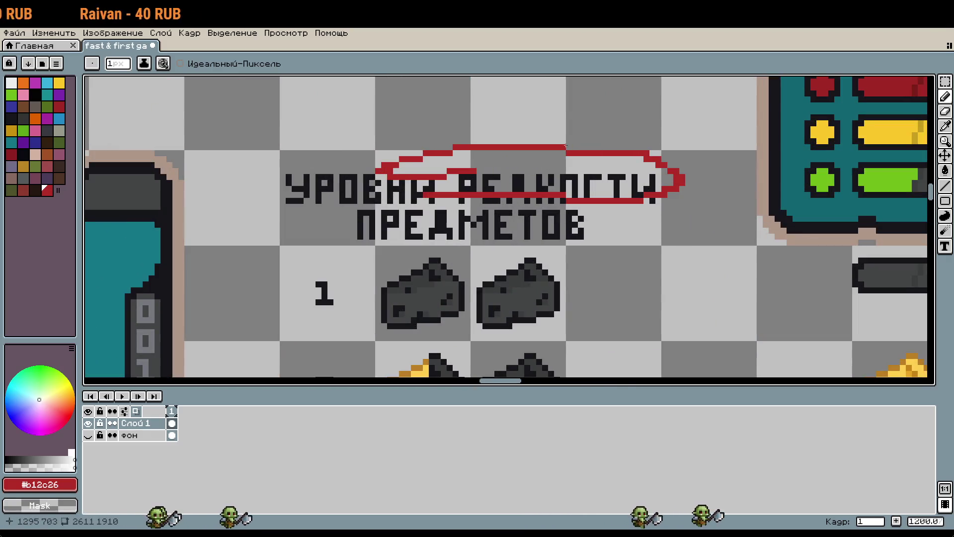
key("ctrl+z")
key("b")
scroll(668, 309, "down", 4)
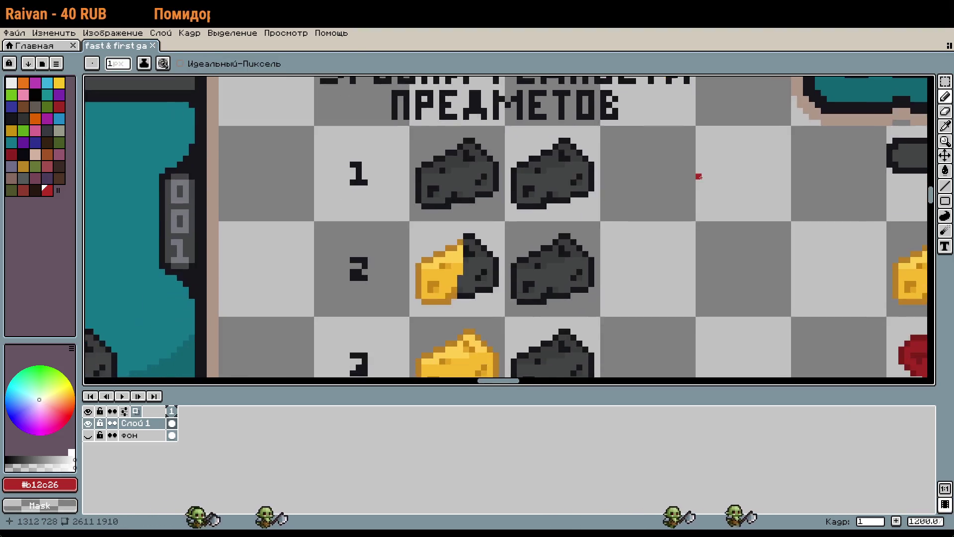
left_click_drag(648, 270, 641, 253)
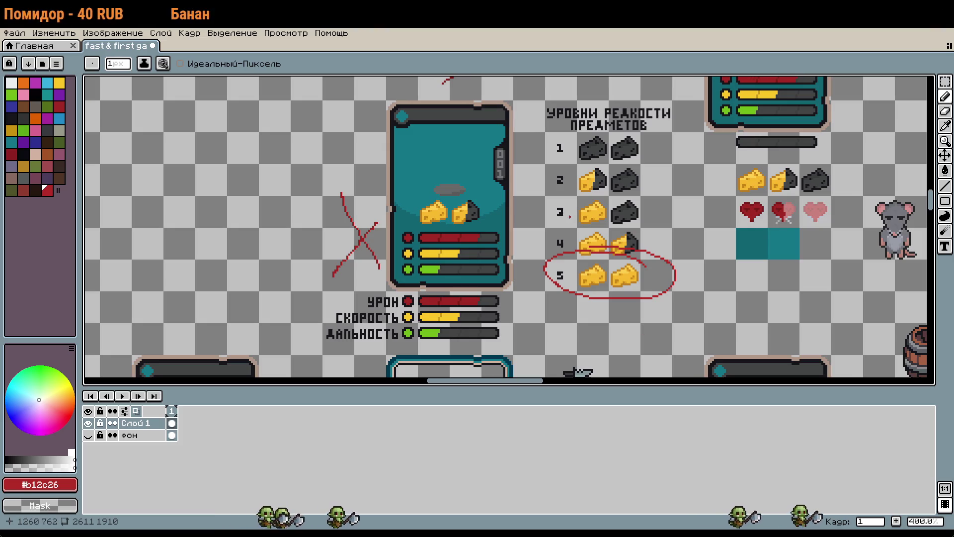
key("ctrl+z")
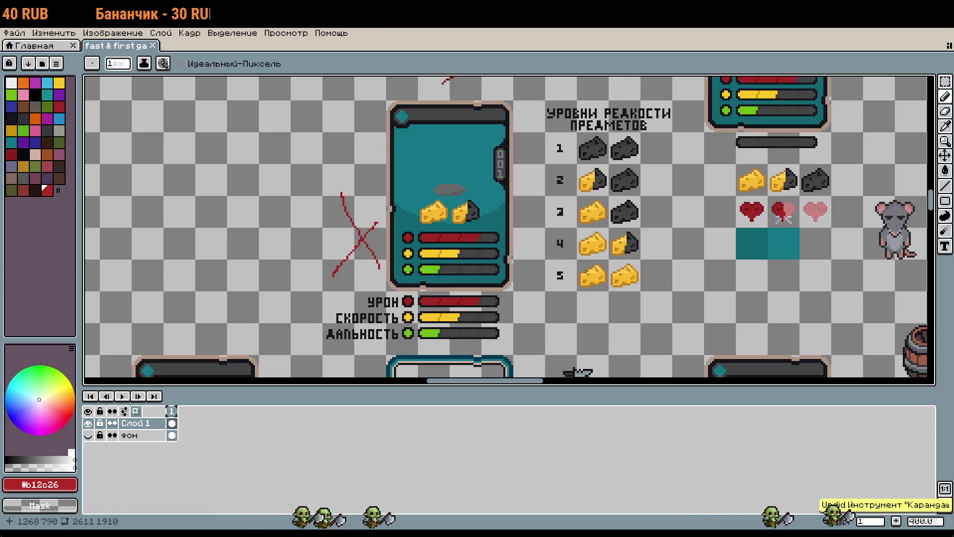
scroll(580, 266, "down", 2)
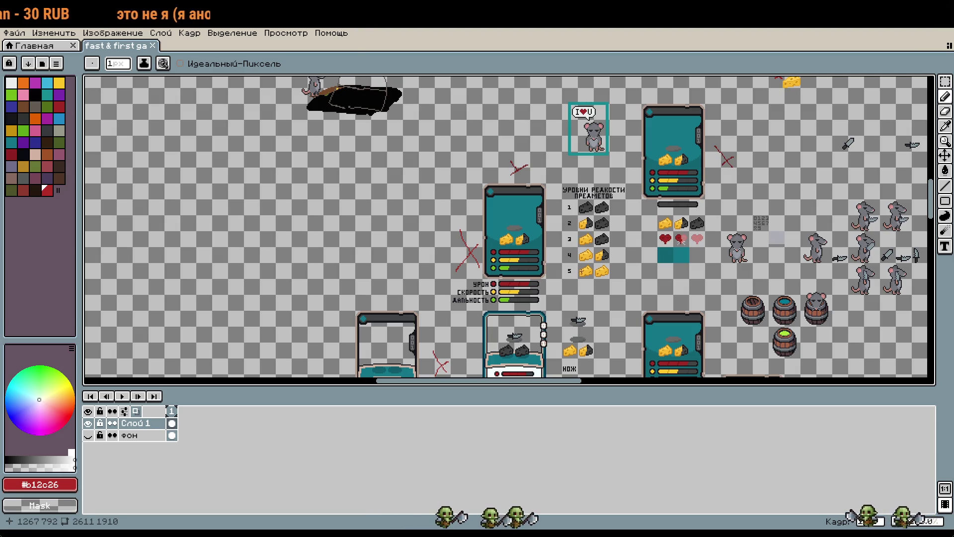
scroll(596, 273, "up", 1)
scroll(597, 273, "up", 2)
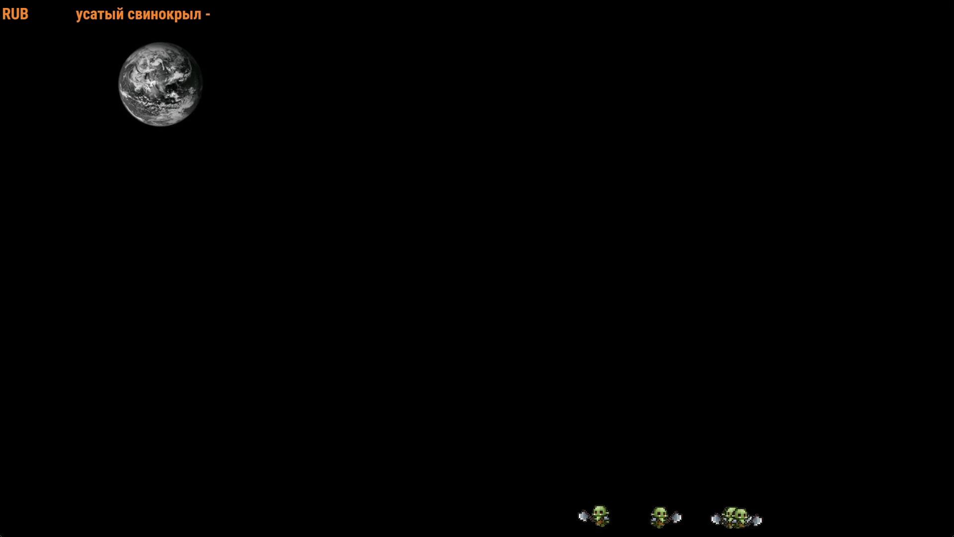
key("alt+F4")
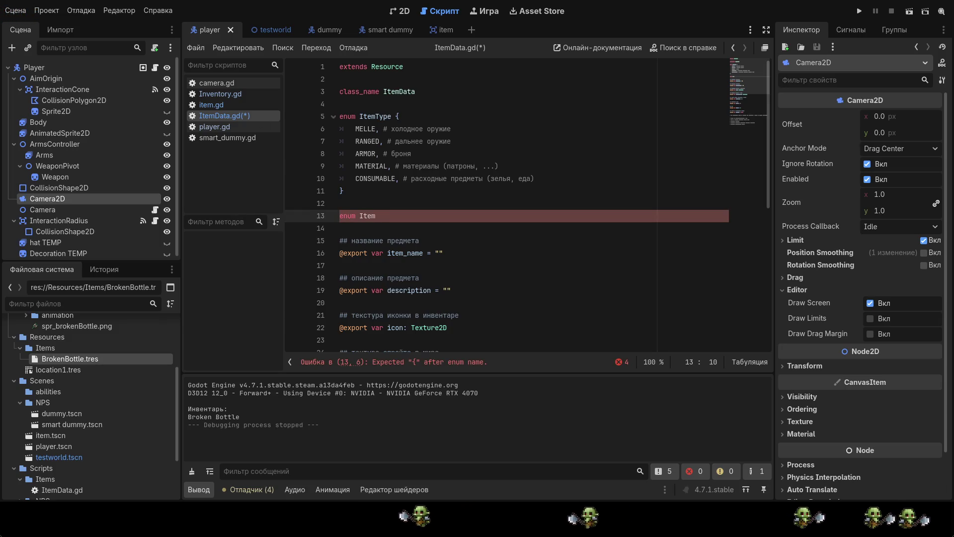
Step: Declare 'enum ItemRarity {' with the comment '# 1⭐, 2⭐, 3⭐, 4⭐, 5⭐' and save ItemData.gd
type("ar")
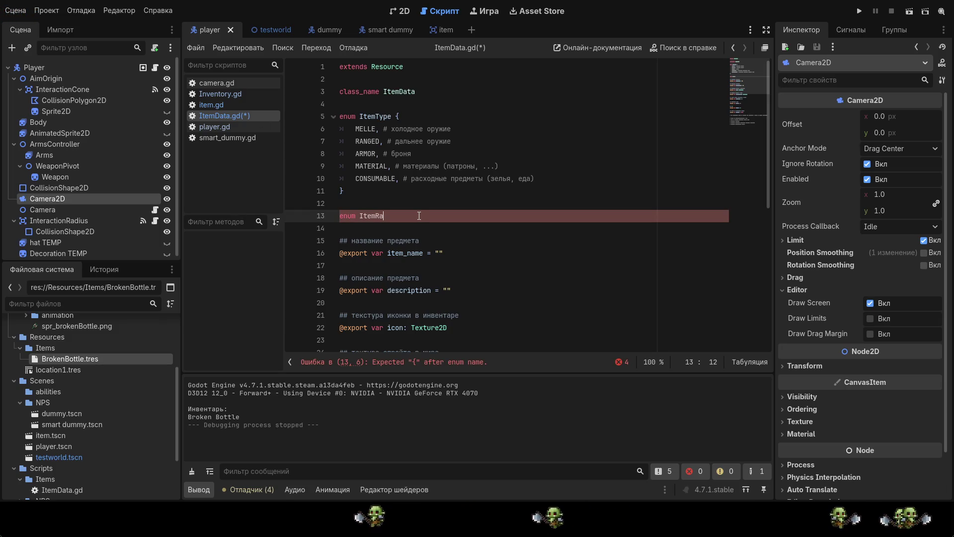
type("ity {")
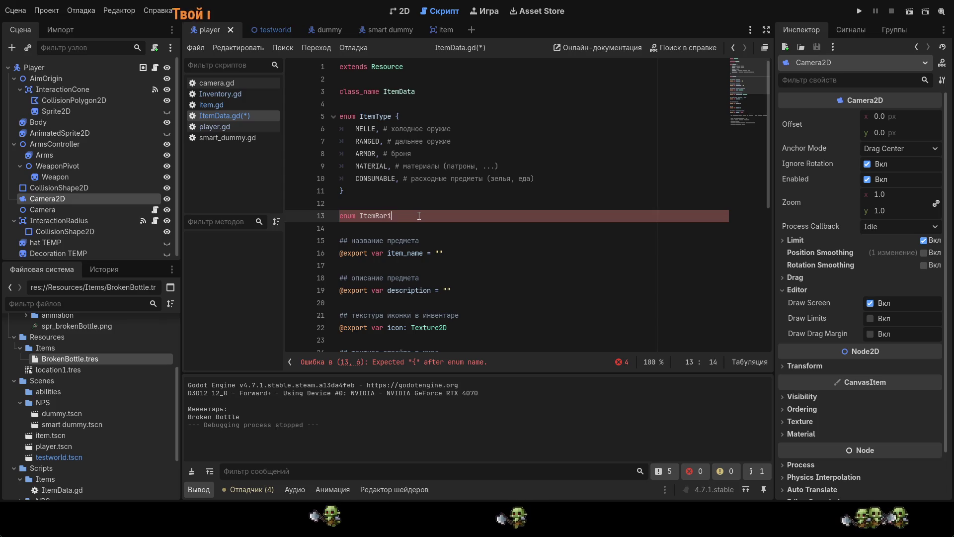
key("Return")
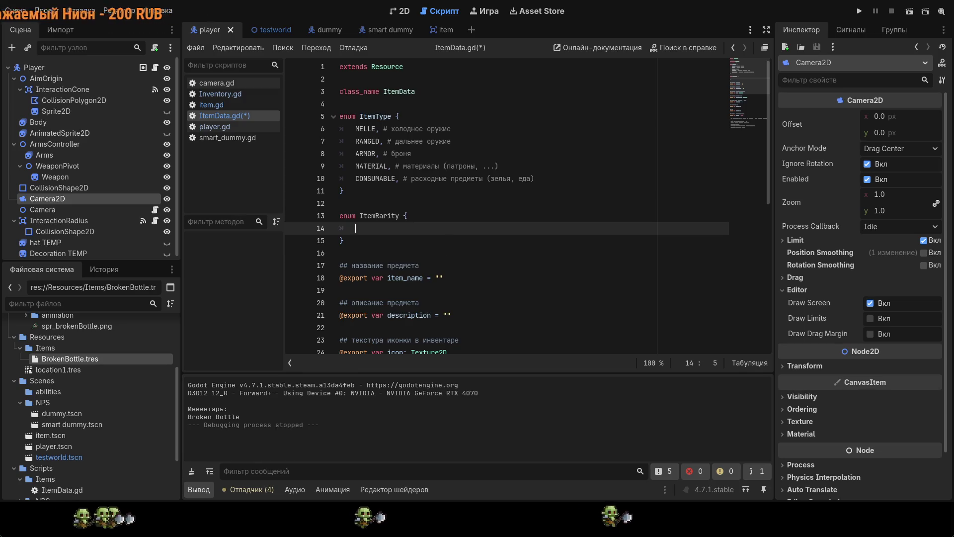
type("#")
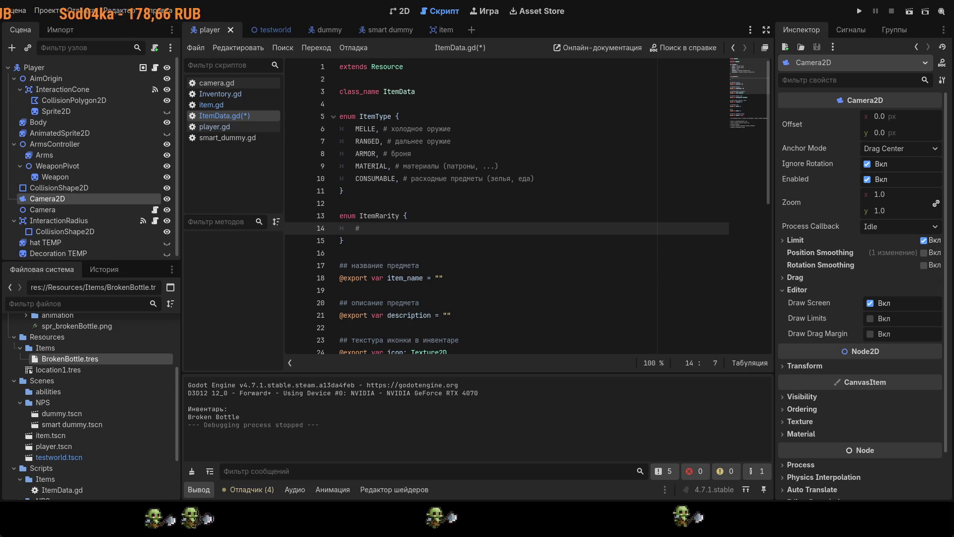
type(" 1")
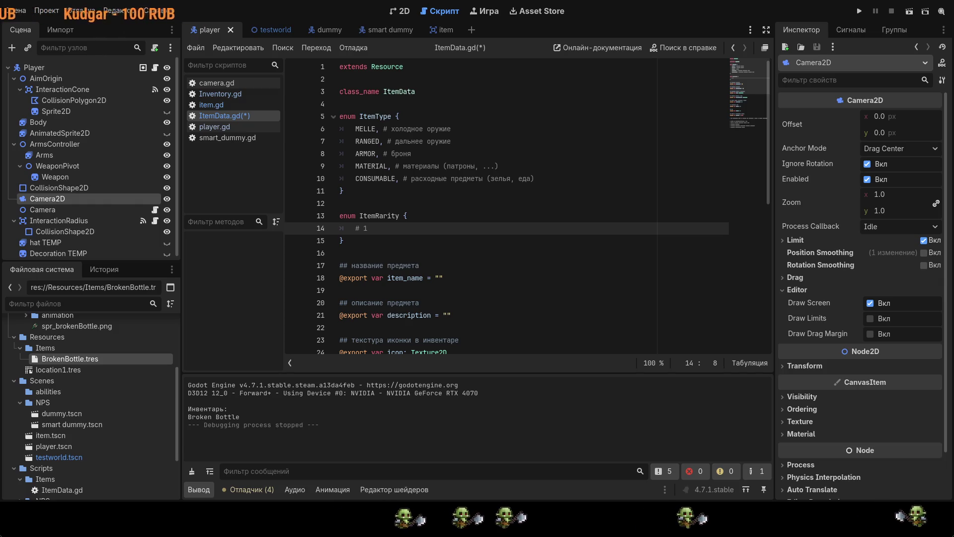
type("⭐")
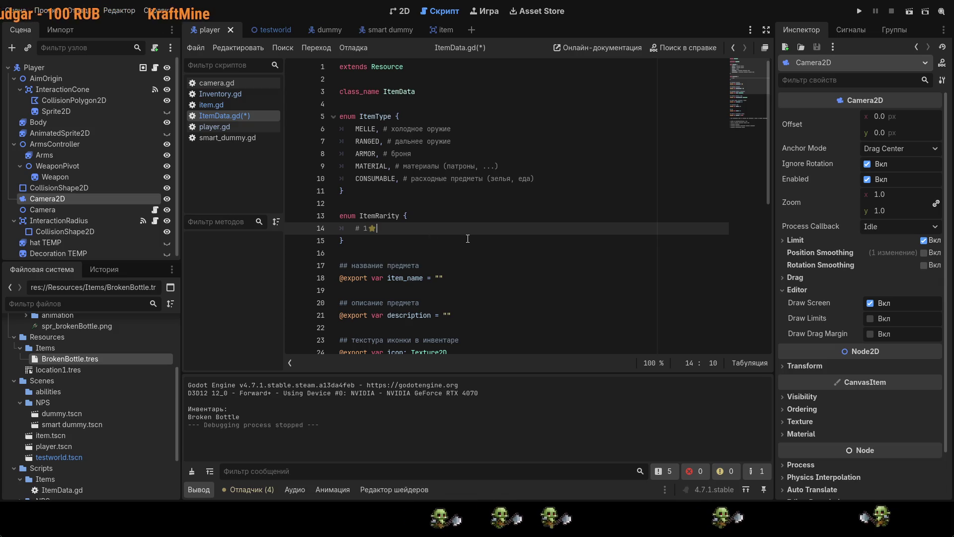
type("0")
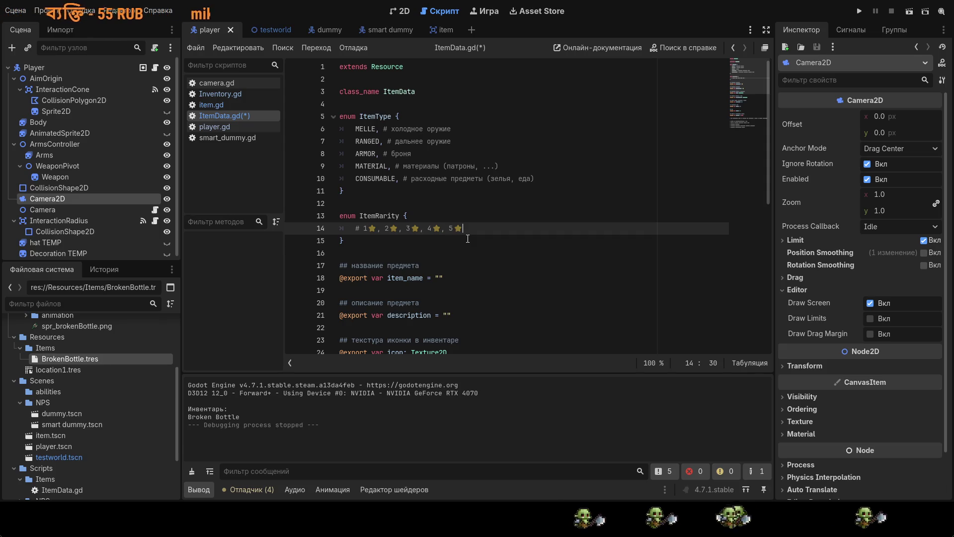
key("ctrl+s")
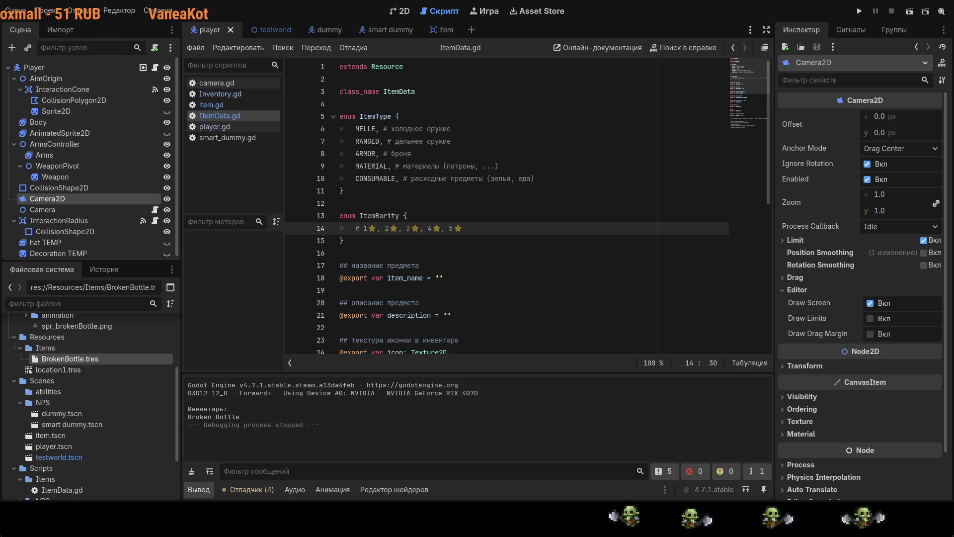
left_click_drag(464, 229, 365, 228)
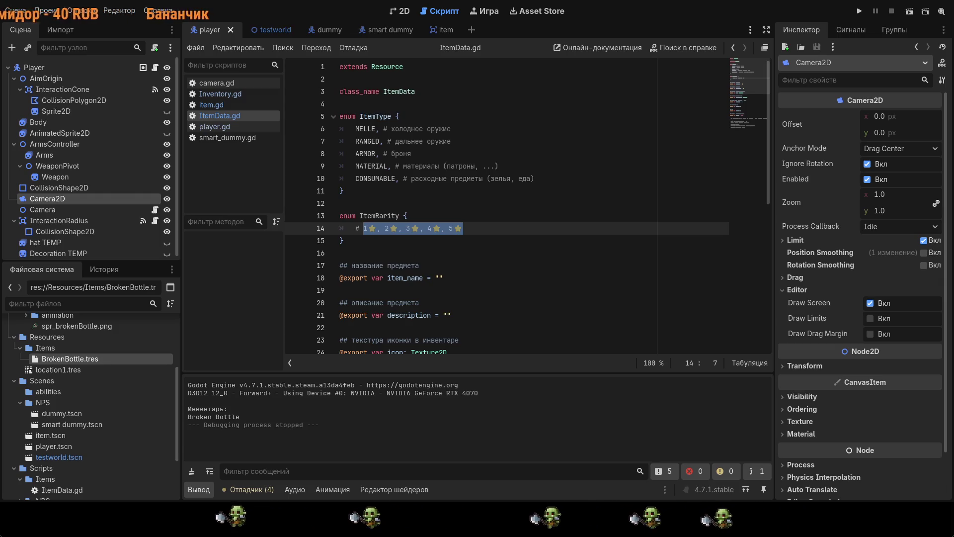
Step: Replace the ItemRarity star list on line 14 with ratings 0, 0.5, 1, 1.5 and 2 using coin icons, and save
key("ctrl+v")
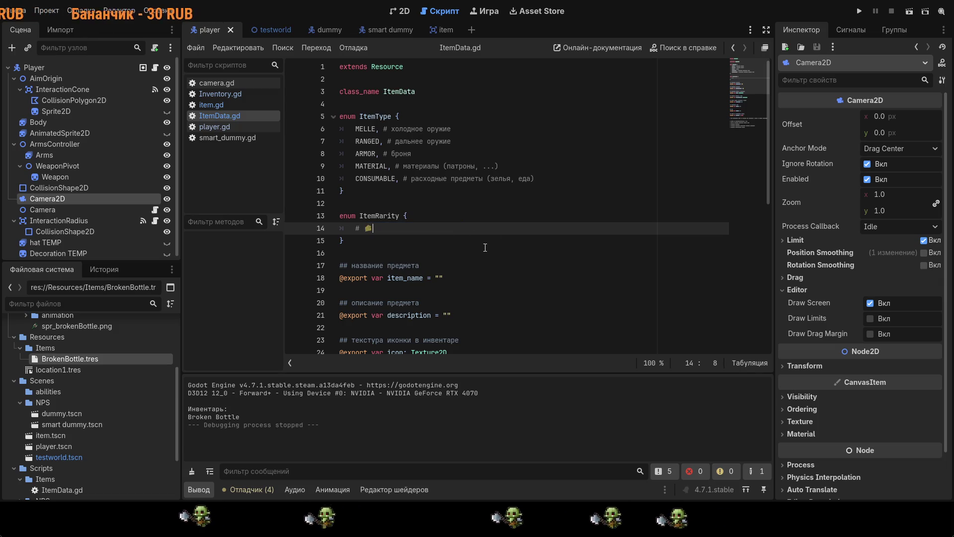
type("0")
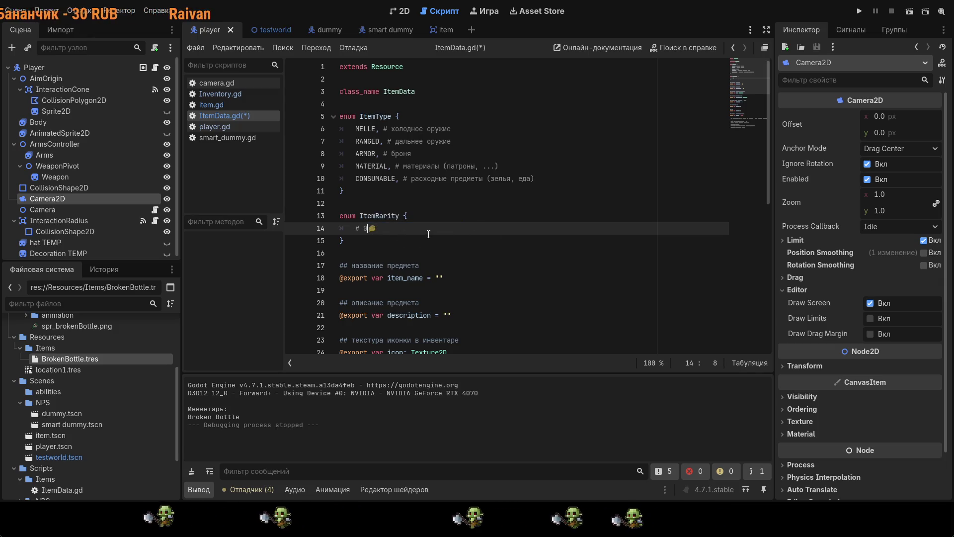
type(", ")
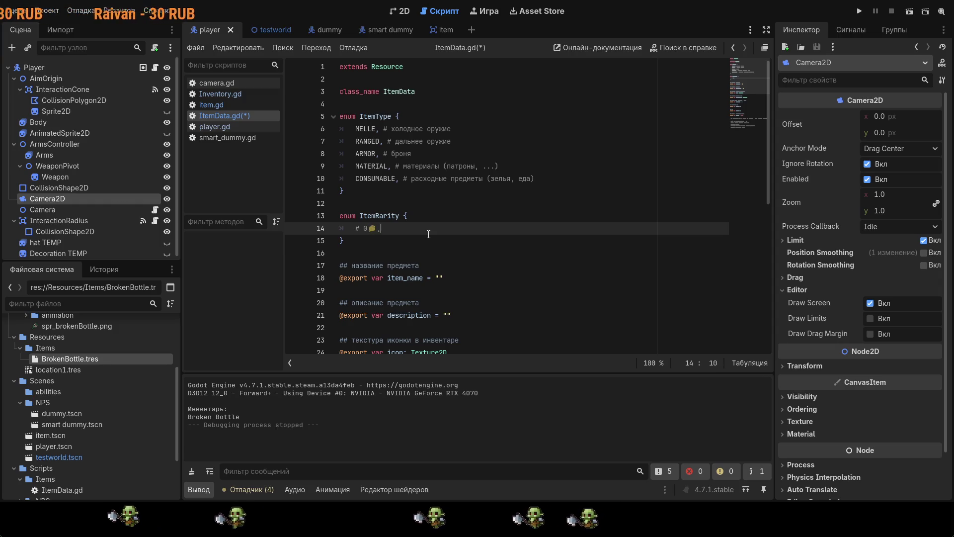
type("0.5")
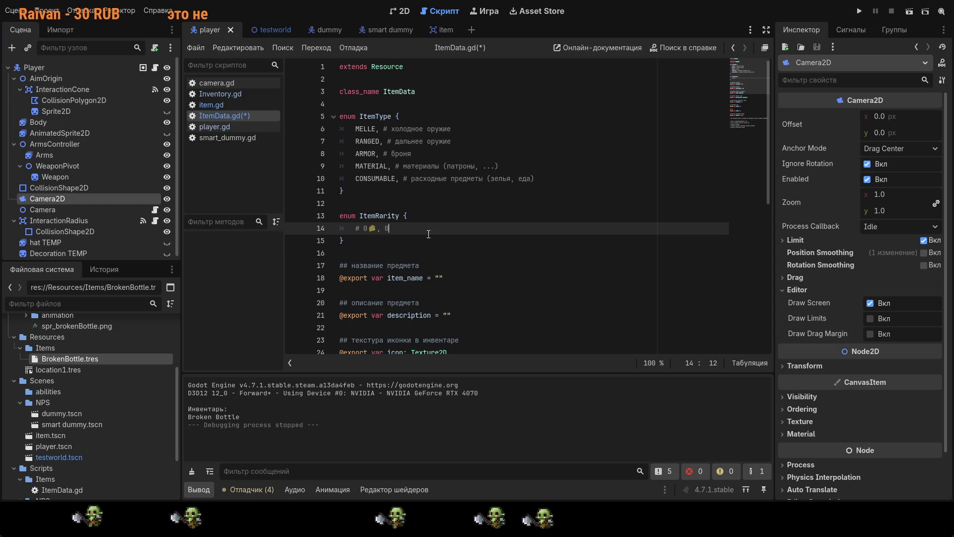
type("⭐, 1")
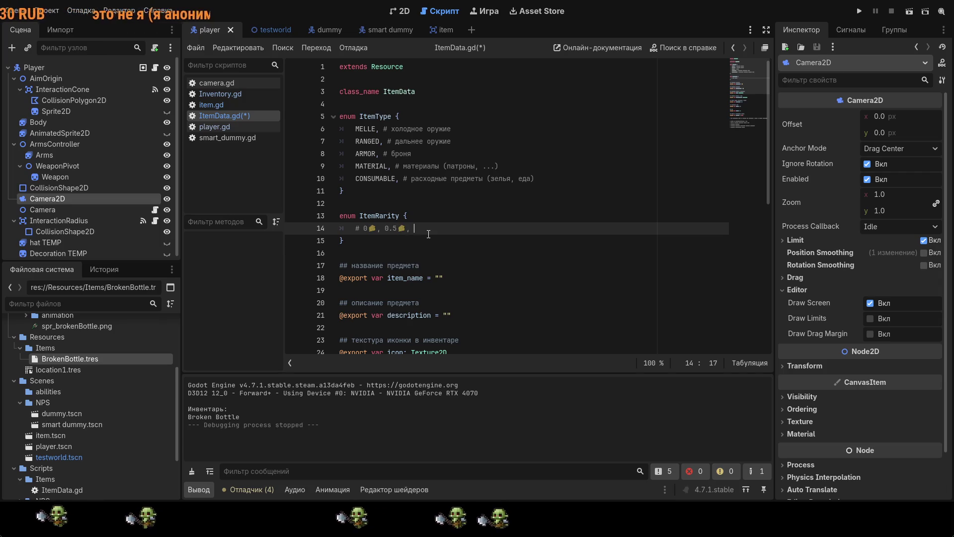
type("⭐, 1.5")
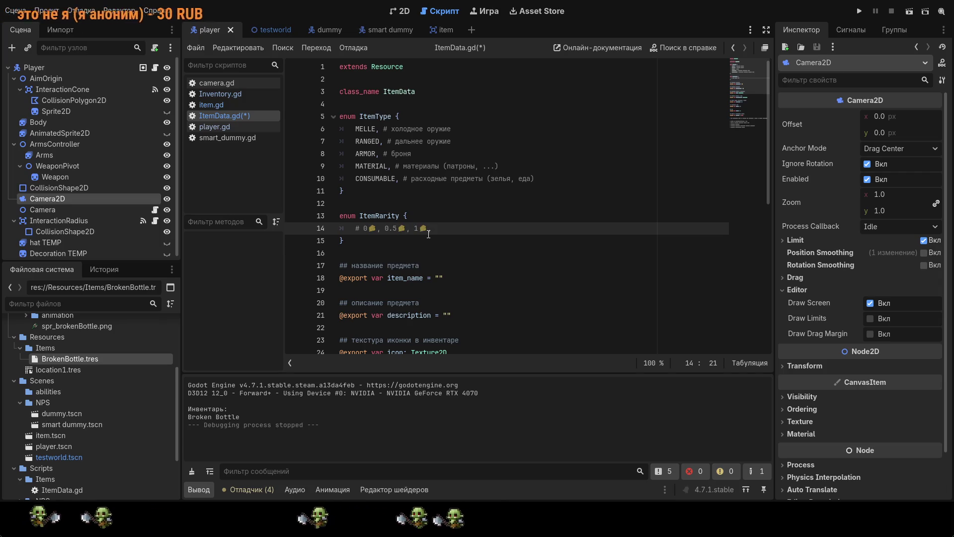
type("🪙, 2🪙")
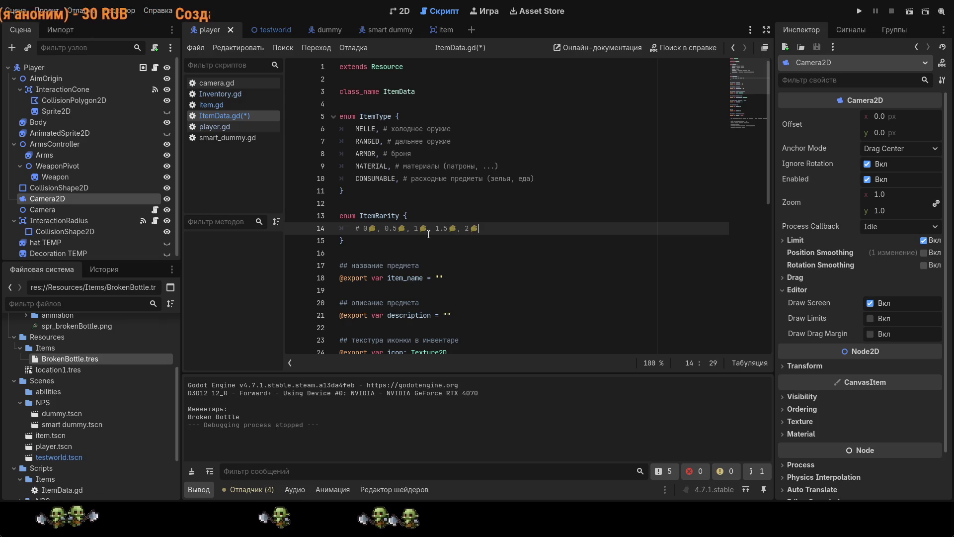
key("ctrl+s")
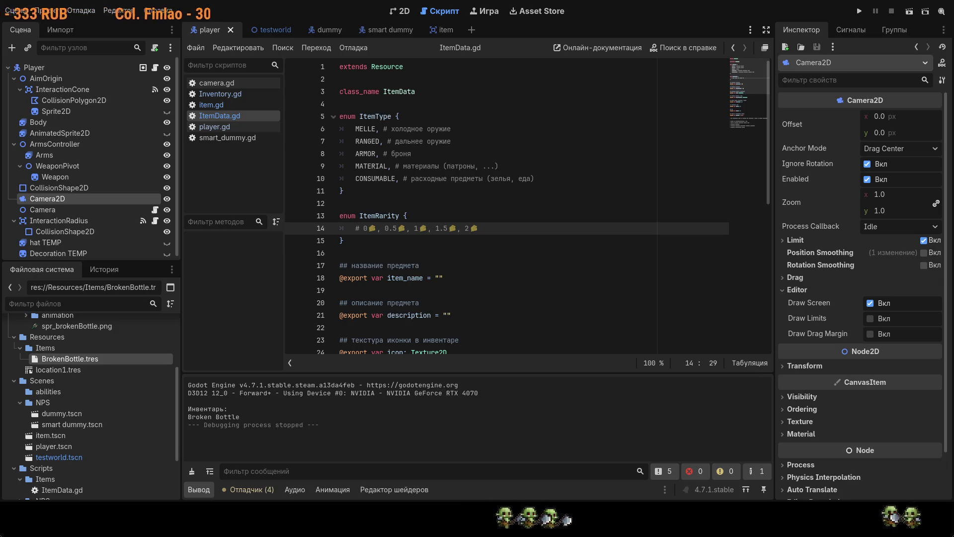
Step: Open ItemData.gd from the script list and scroll down to its exported item properties
scroll(502, 209, "down", 4)
scroll(502, 209, "down", 4)
left_click(300, 203)
scroll(300, 149, "up", 8)
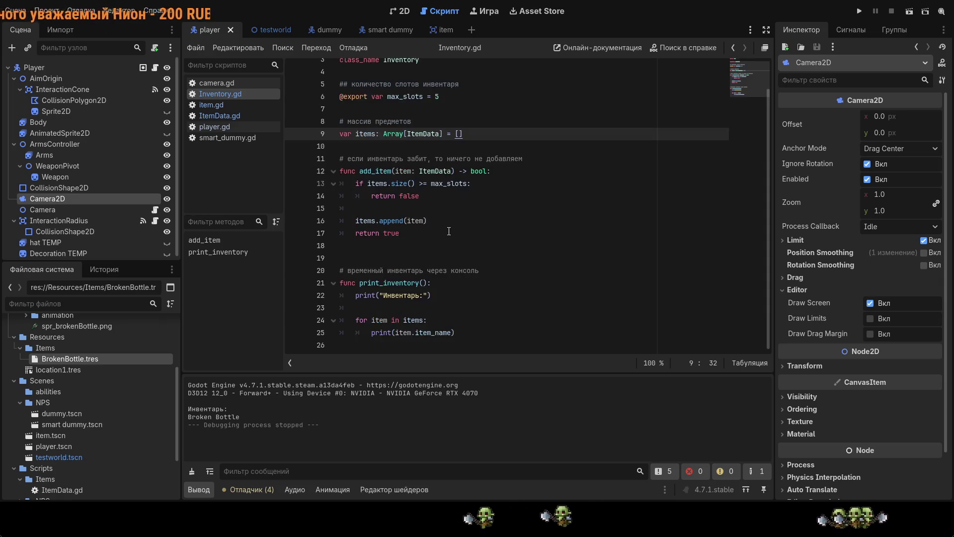
left_click(236, 116)
scroll(359, 229, "down", 2)
scroll(359, 229, "down", 2)
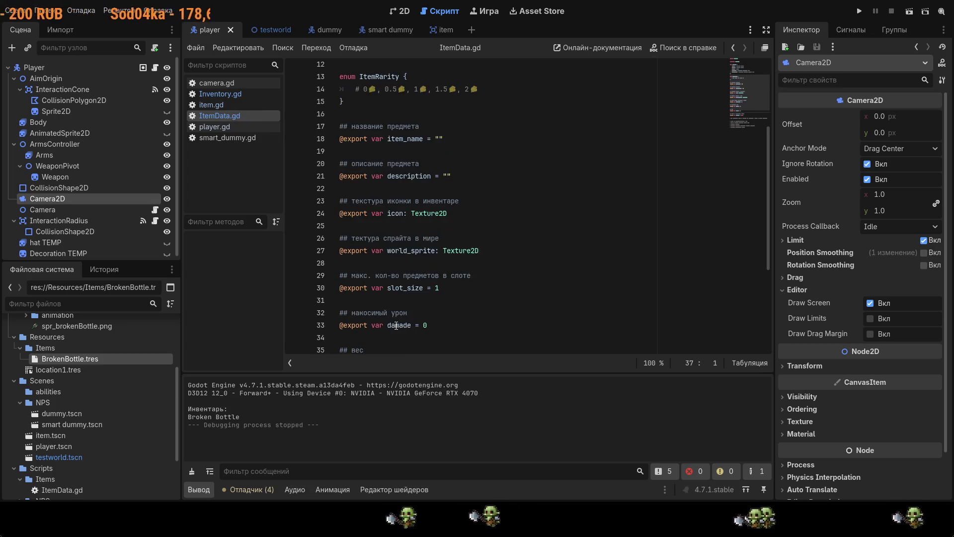
left_click_drag(359, 266, 482, 270)
left_click(482, 280)
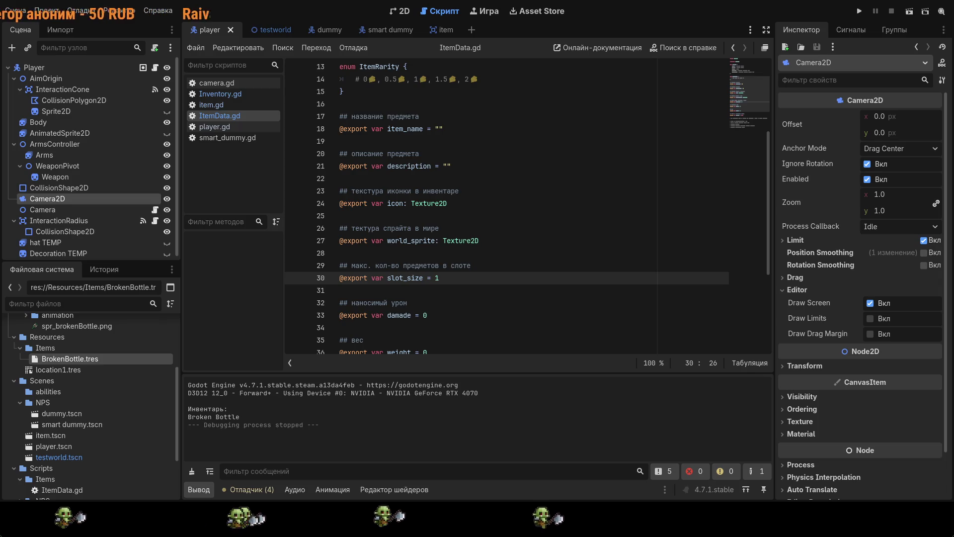
scroll(507, 208, "up", 4)
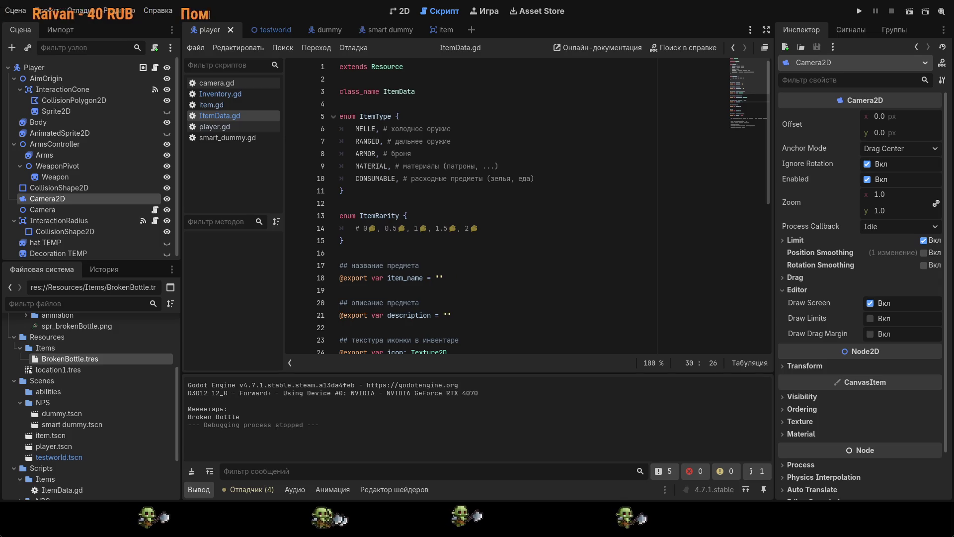
left_click(492, 125)
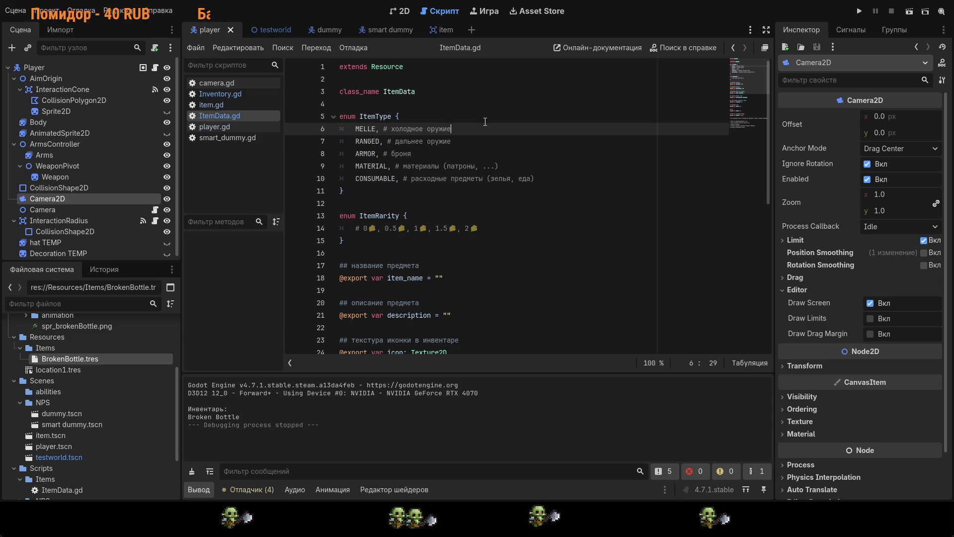
scroll(575, 188, "down", 8)
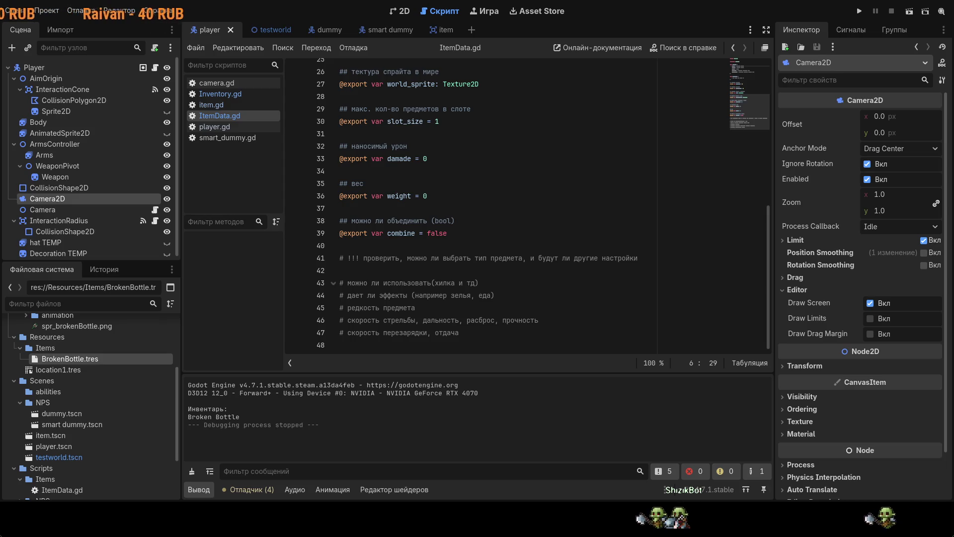
Step: Rename the slot_size property on line 30 to stack_size, fixing typos, and save ItemData.gd
scroll(477, 204, "up", 5)
left_click(340, 246)
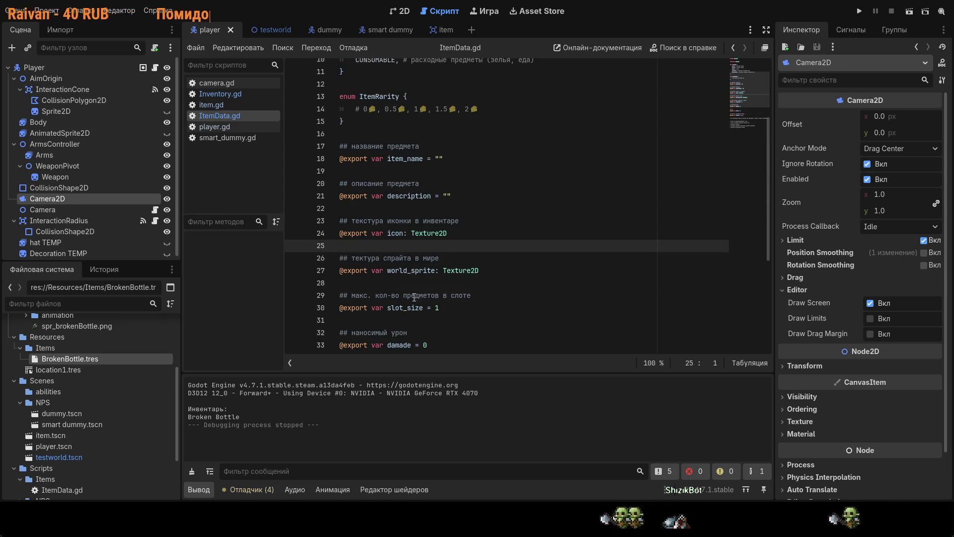
scroll(415, 297, "down", 2)
left_click(404, 233)
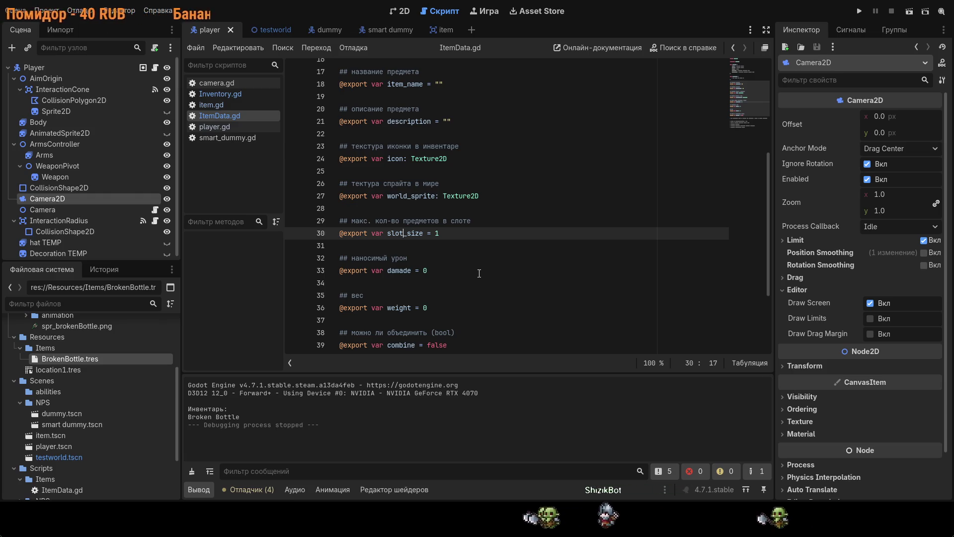
key("BackSpace")
key("BackSpace")
key("BackSpace")
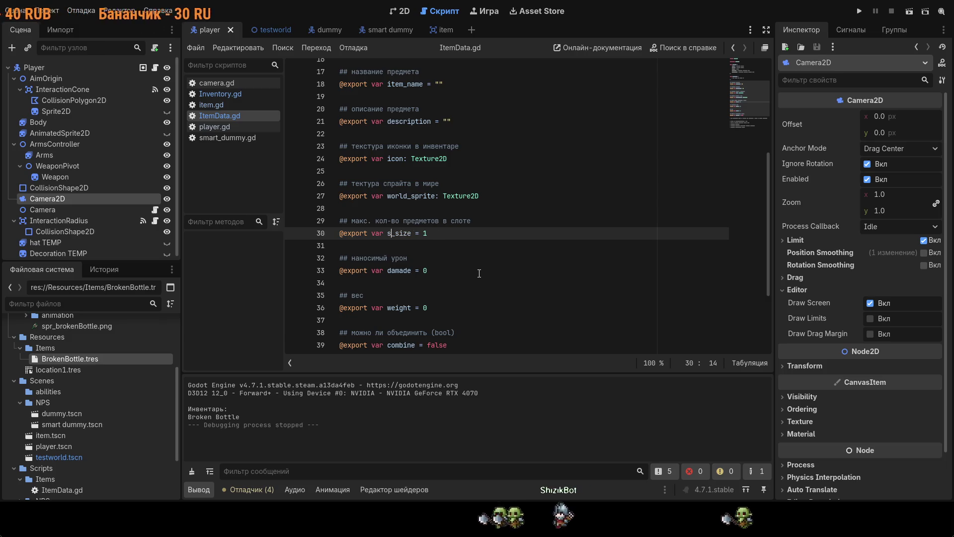
type("c")
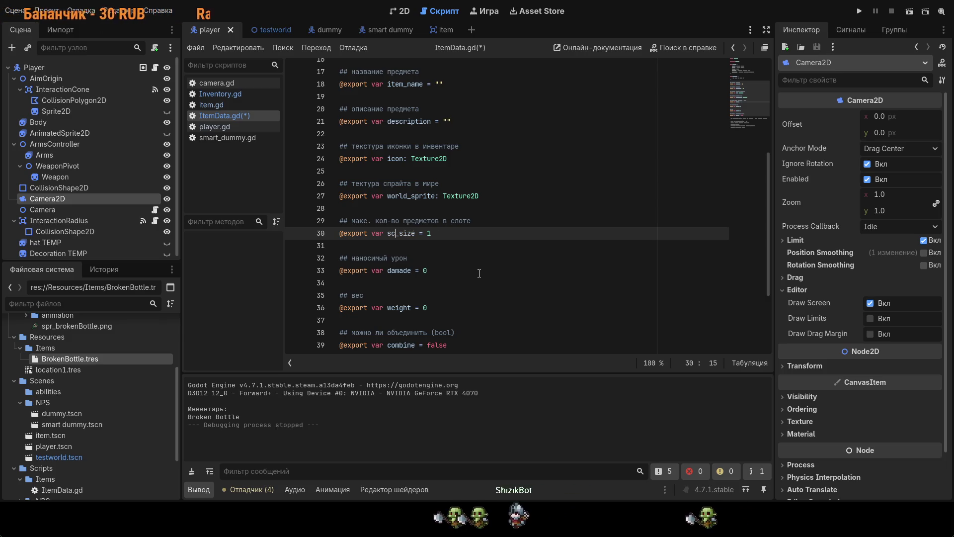
key("BackSpace")
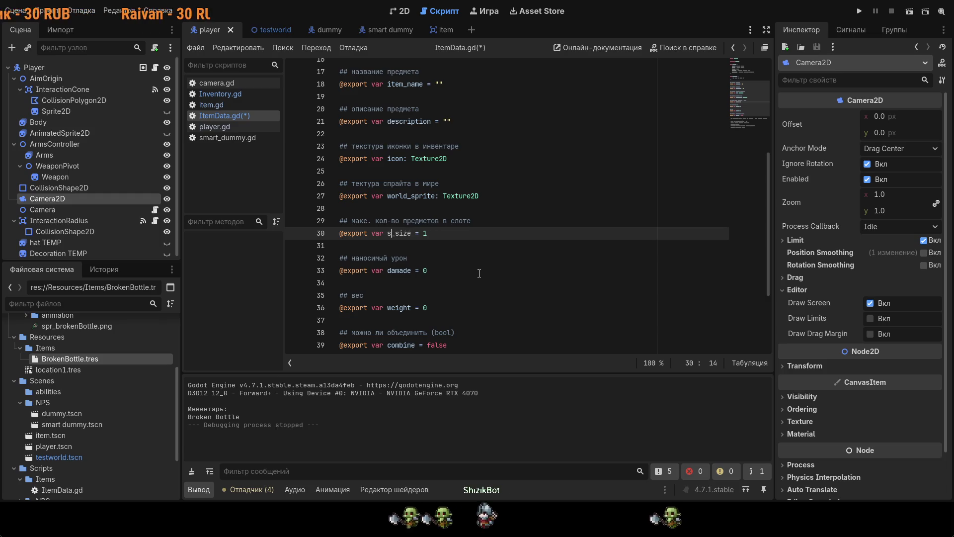
type("ca")
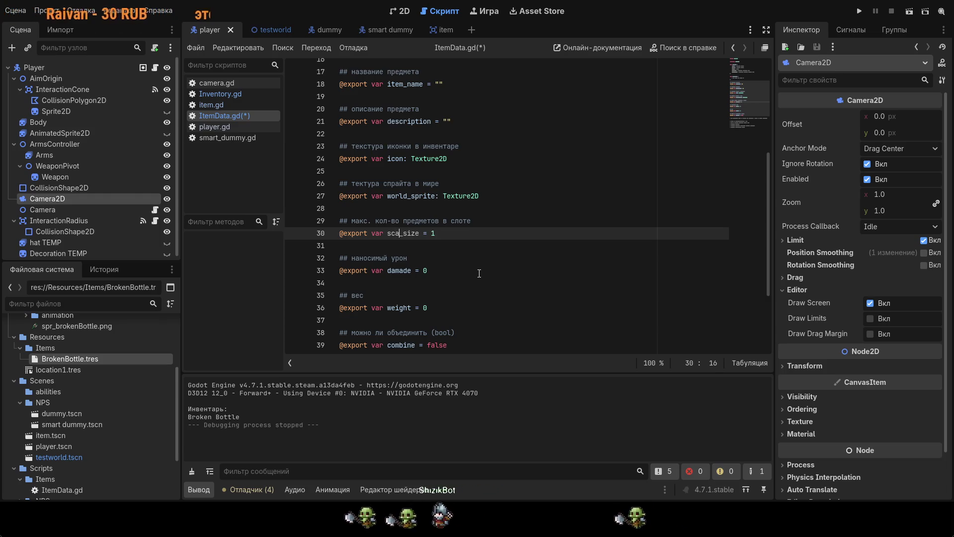
type("ck")
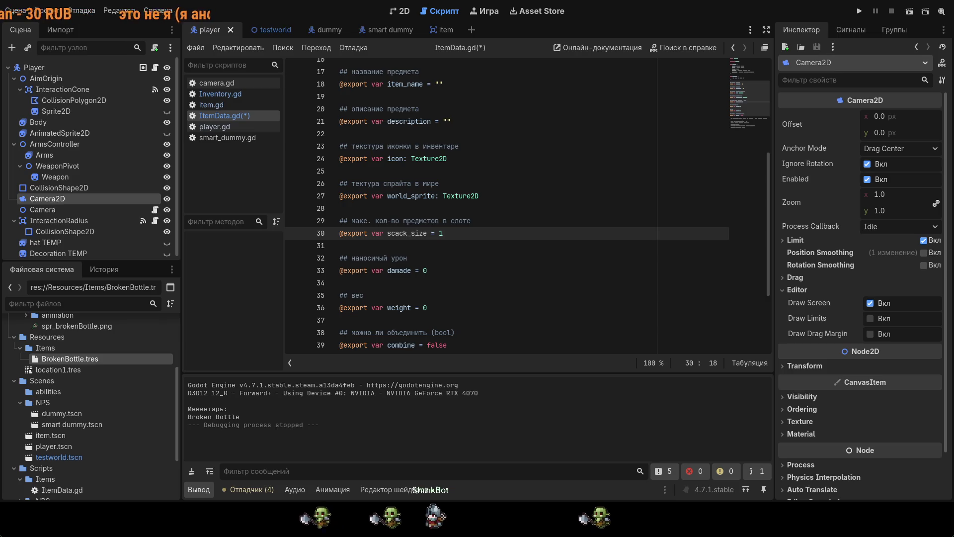
key("Left")
key("Left")
key("Left")
key("BackSpace")
type("t")
key("ctrl+s")
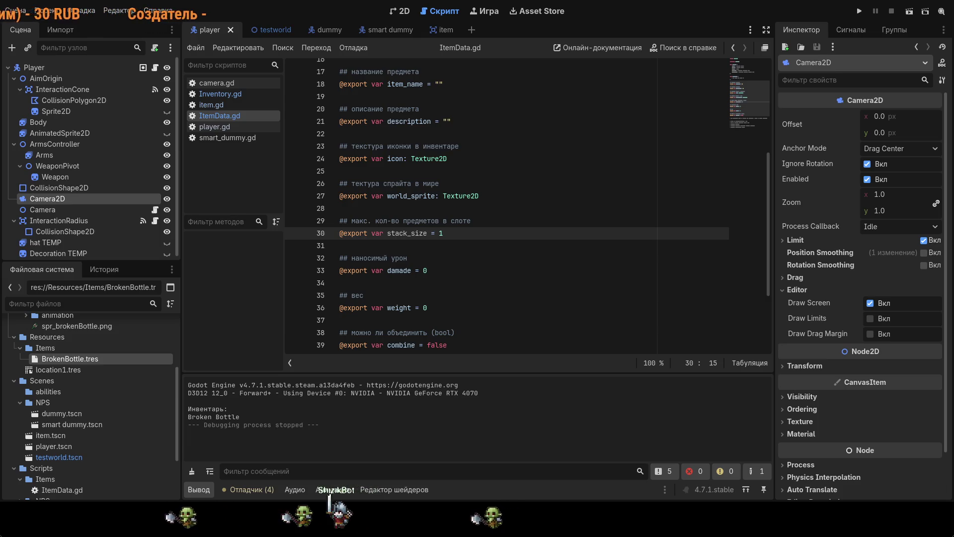
Step: Clean up the trailing characters of the line 29 comment and save the script again
left_click(563, 221)
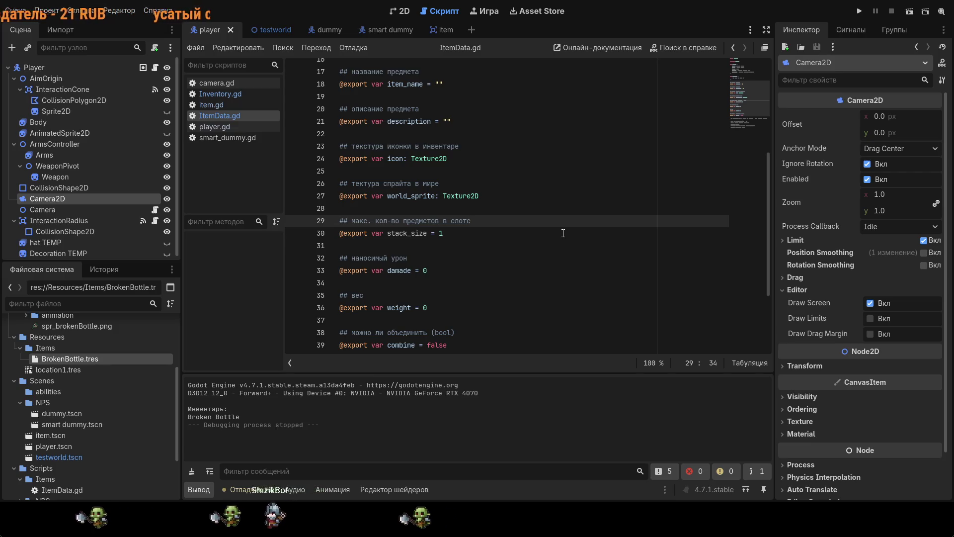
type("(")
key("Delete")
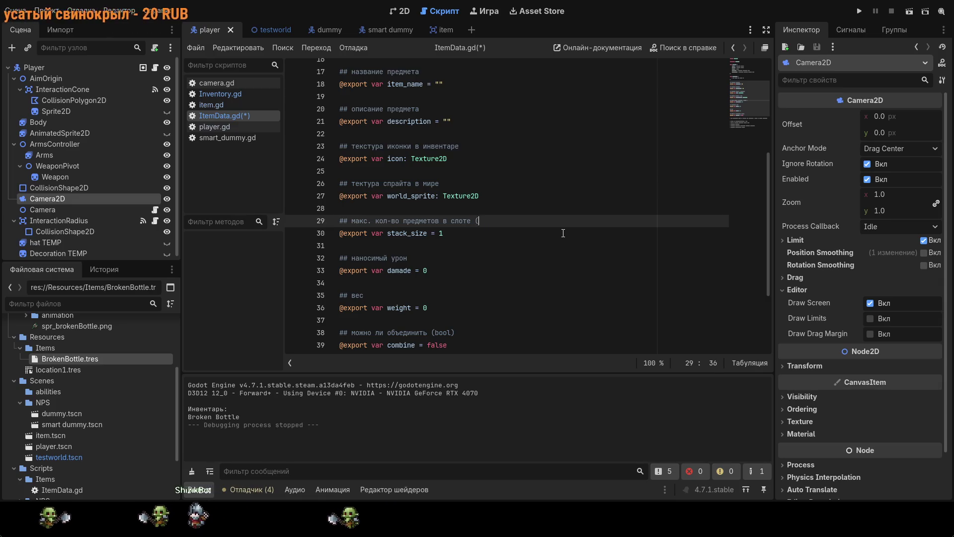
key("BackSpace")
key("ctrl+s")
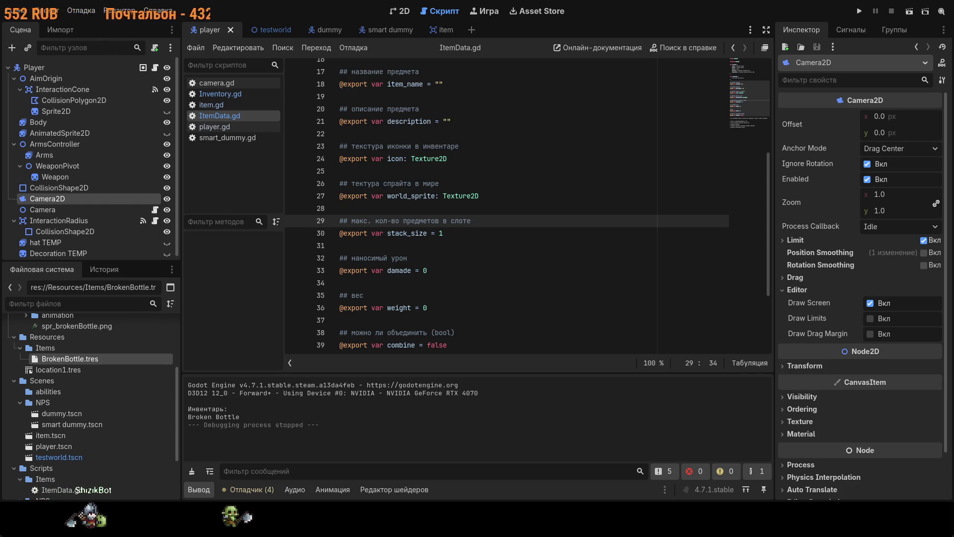
scroll(424, 199, "up", 5)
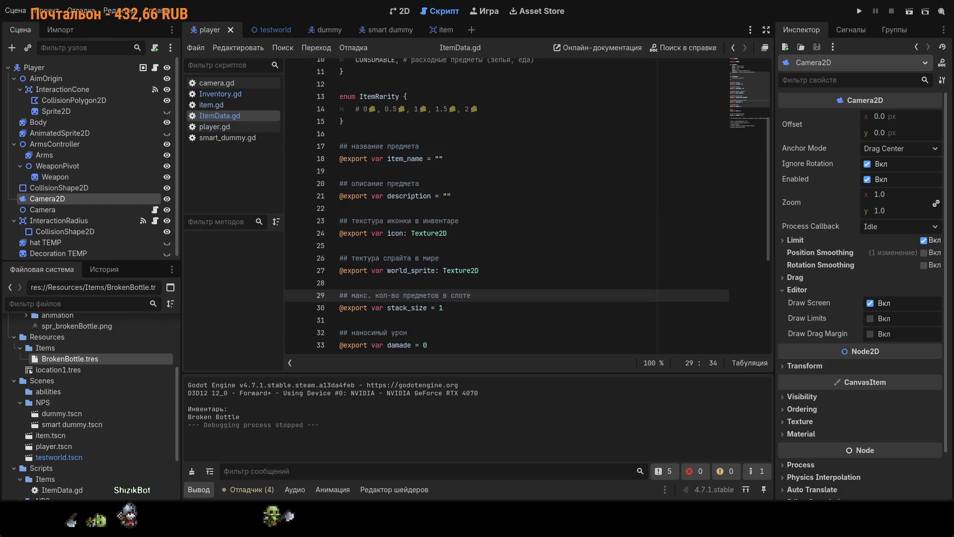
scroll(424, 248, "down", 3)
left_click(424, 284)
scroll(424, 199, "up", 4)
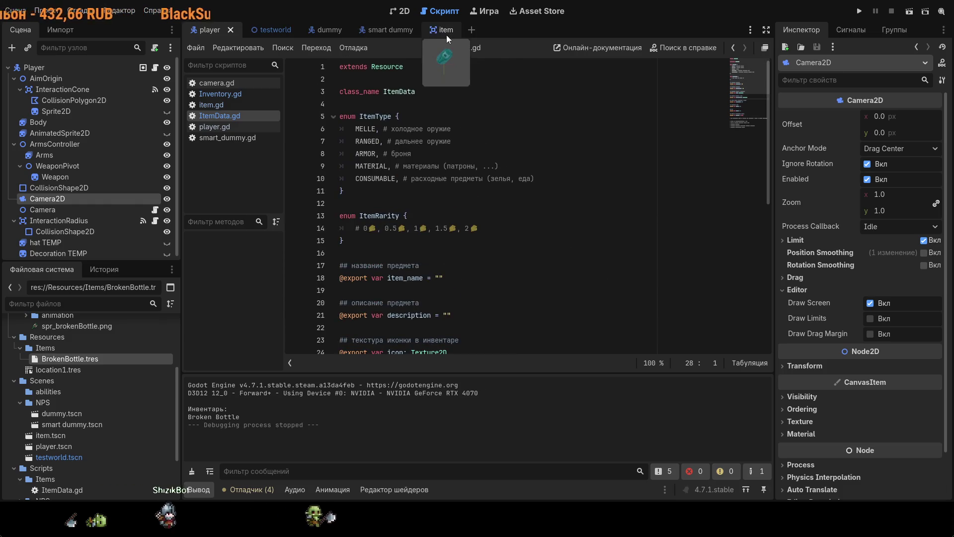
Step: Switch through the item (in 2D), player and testworld scene tabs, then return to the script editor
left_click(445, 30)
left_click(404, 11)
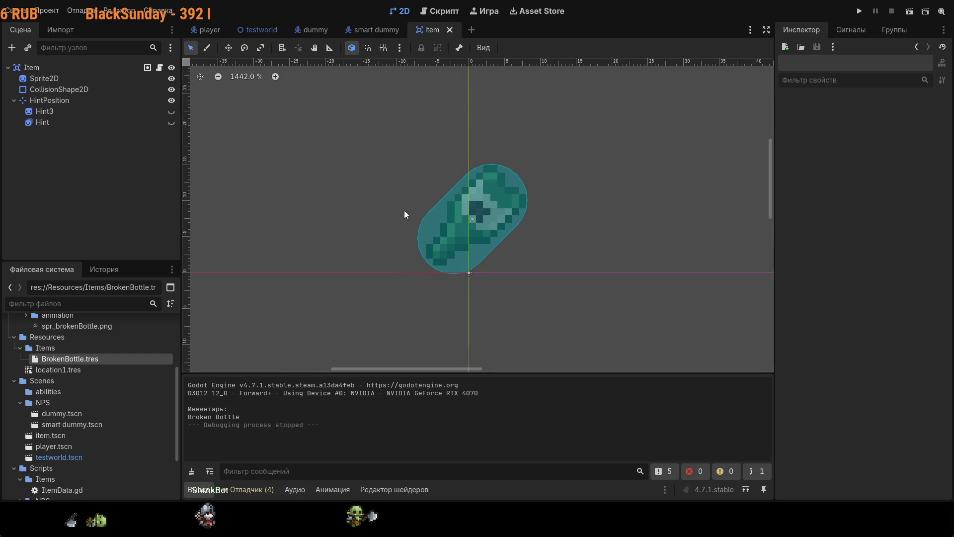
left_click(210, 31)
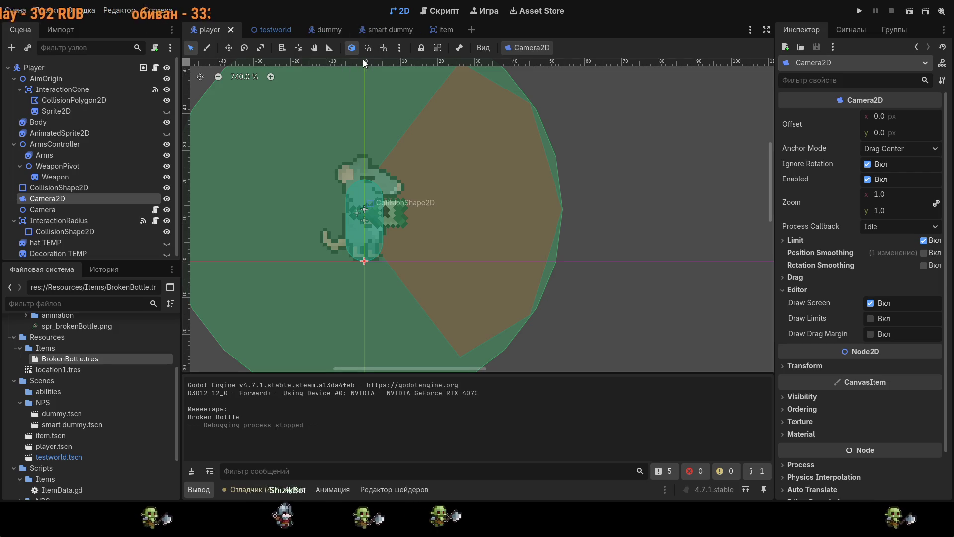
left_click(279, 31)
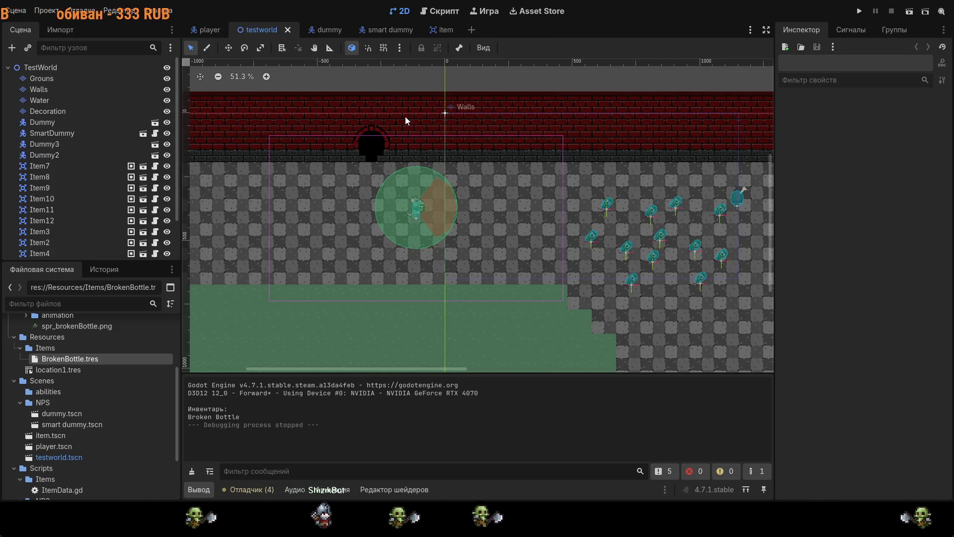
left_click(432, 11)
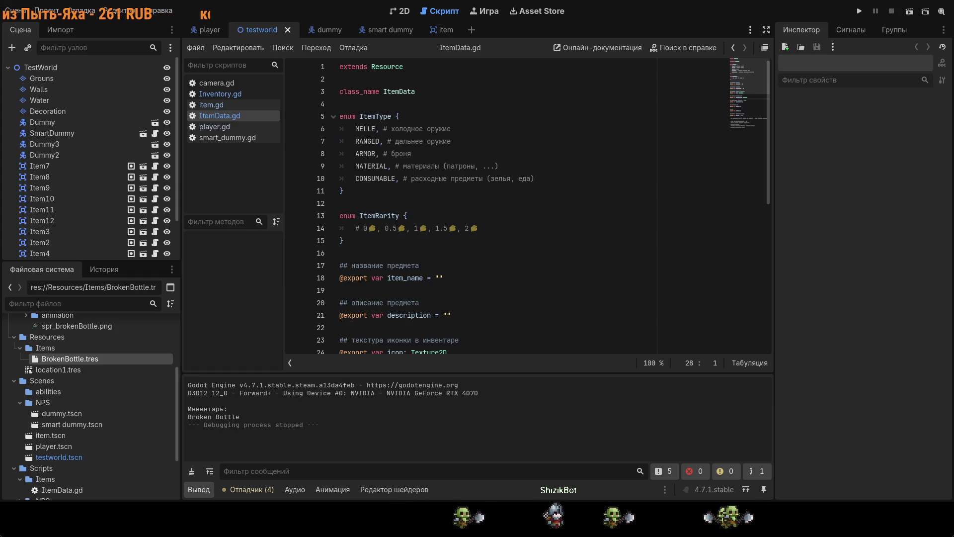
left_click(468, 112)
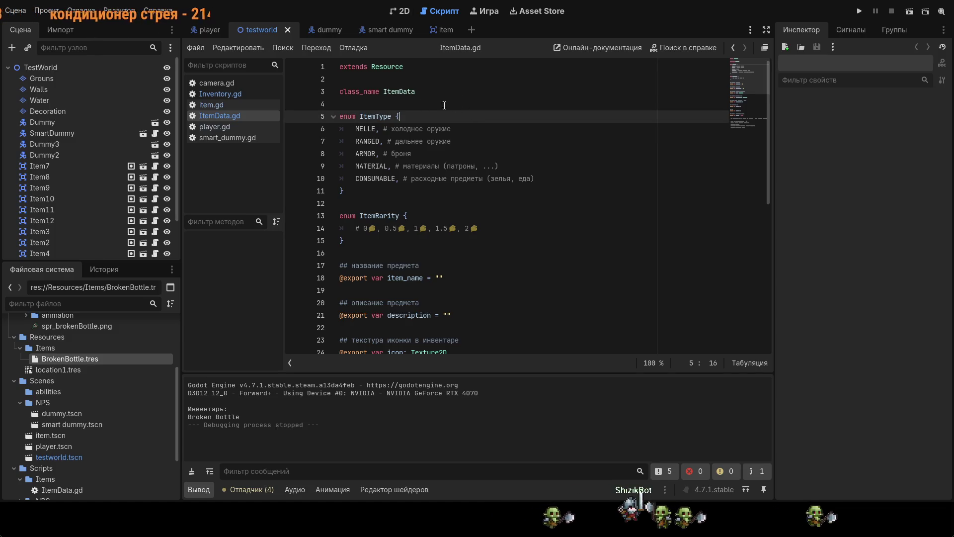
left_click(242, 83)
left_click(241, 115)
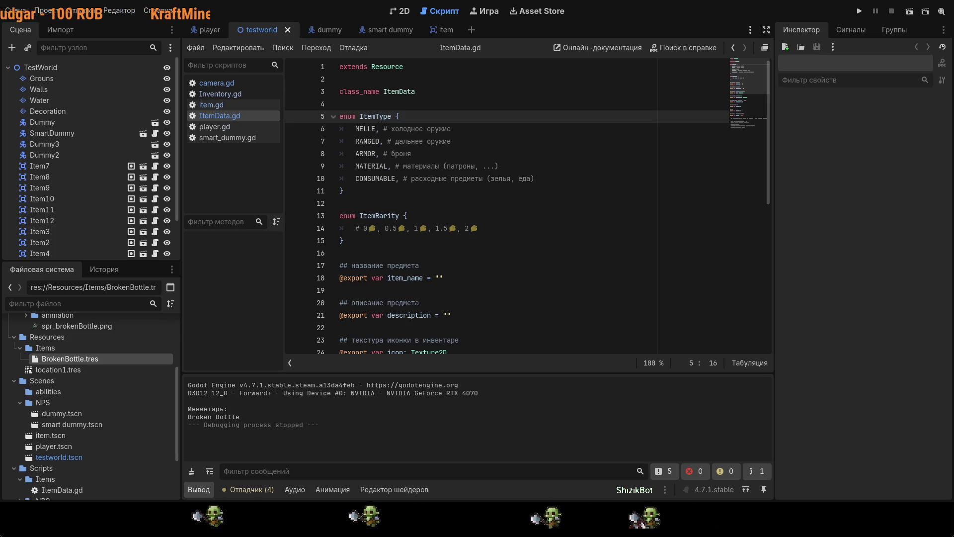
scroll(428, 275, "down", 4)
left_click(428, 290)
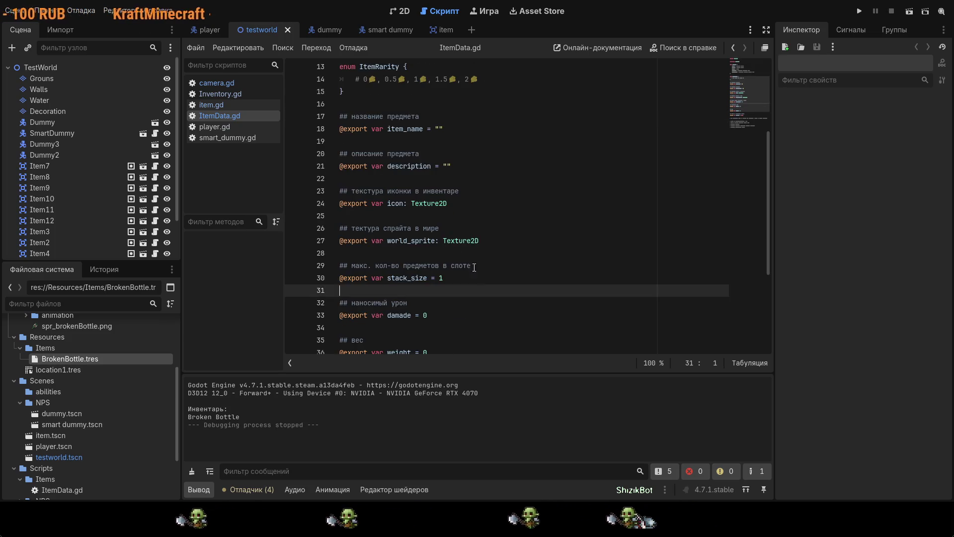
Step: Try renaming stack_size on line 30 to count, then undo the change
double_click(428, 276)
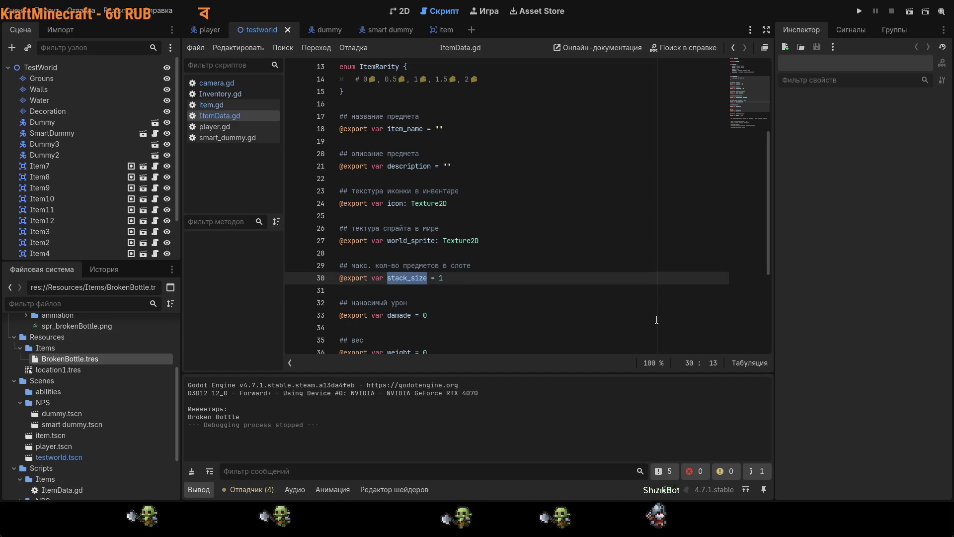
type("count")
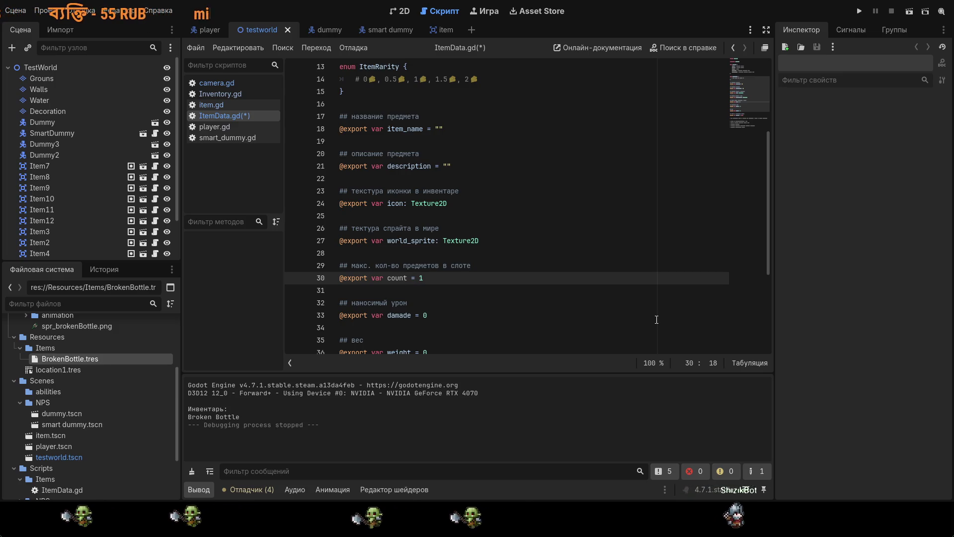
key("ctrl+z")
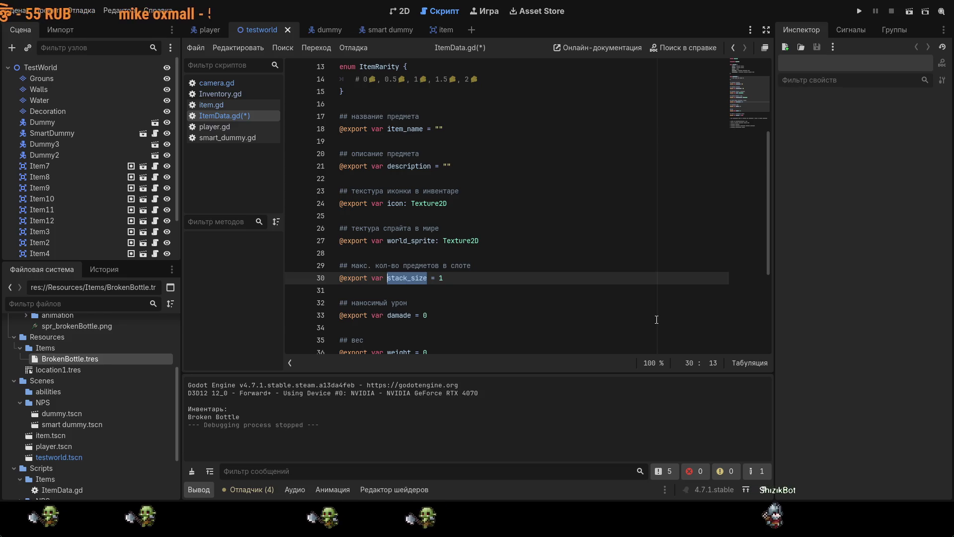
left_click(547, 302)
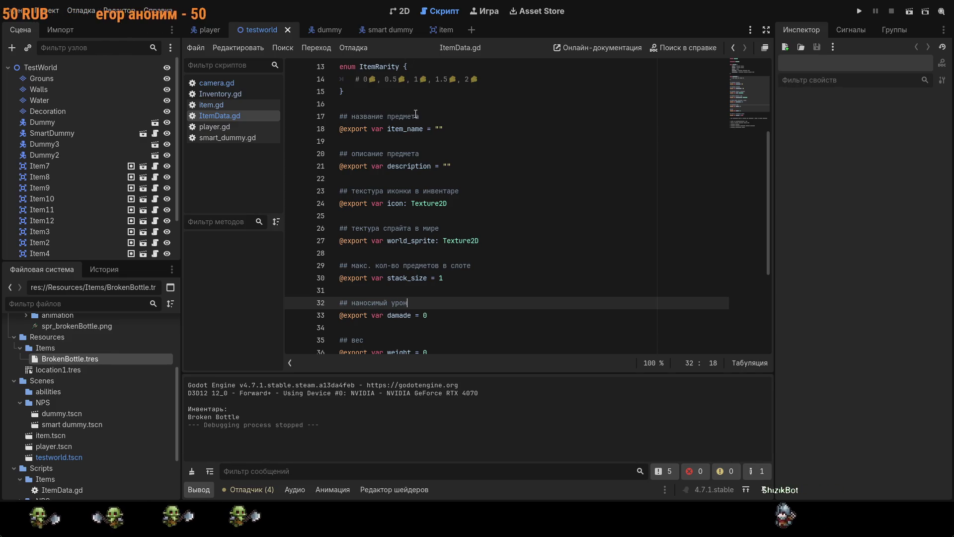
left_click(502, 216)
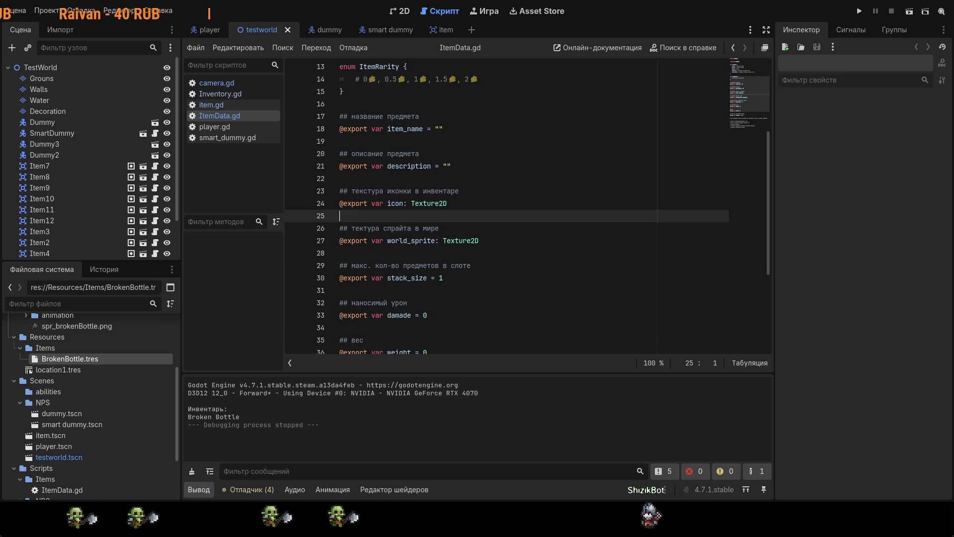
scroll(472, 92, "down", 1)
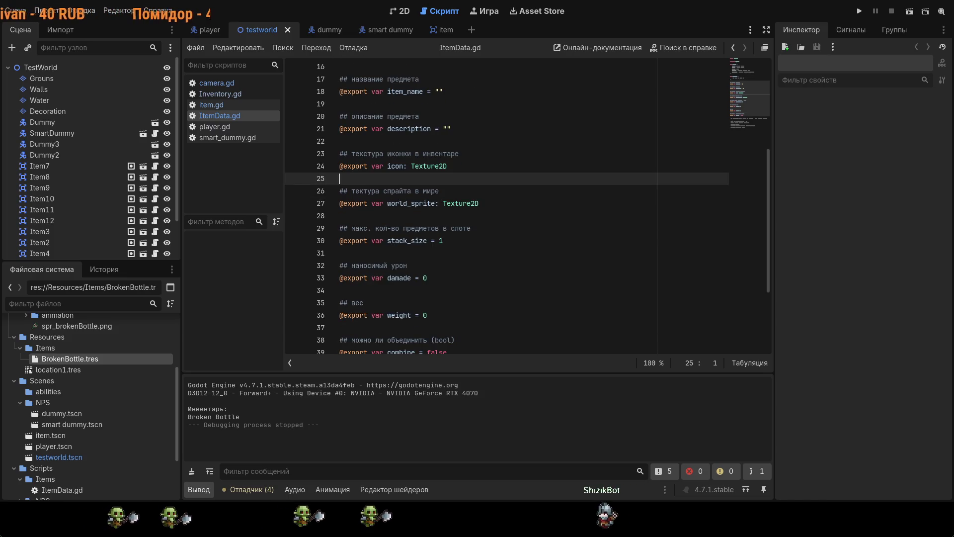
scroll(445, 158, "down", 3)
scroll(445, 158, "up", 4)
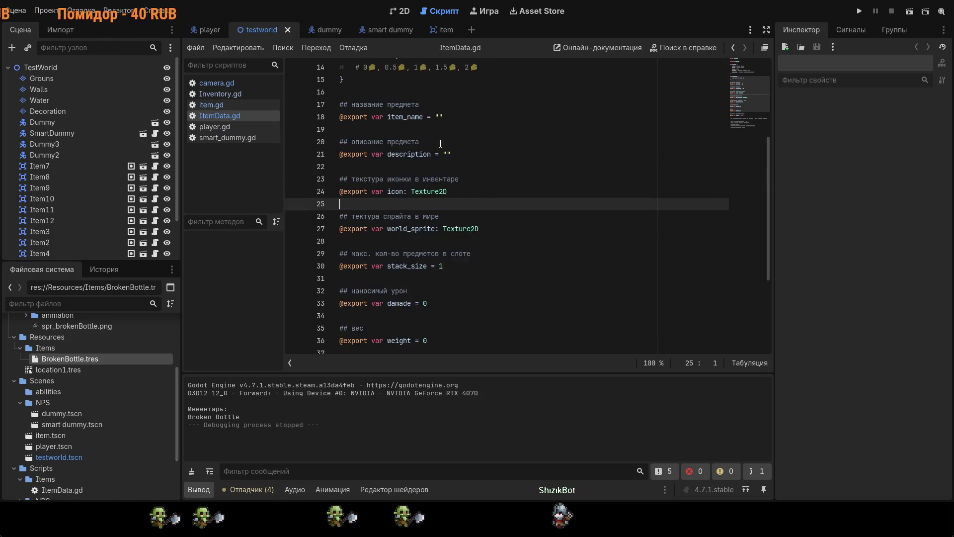
Step: Open the item scene and its item.gd script, then return to ItemData.gd's export variables
left_click(431, 29)
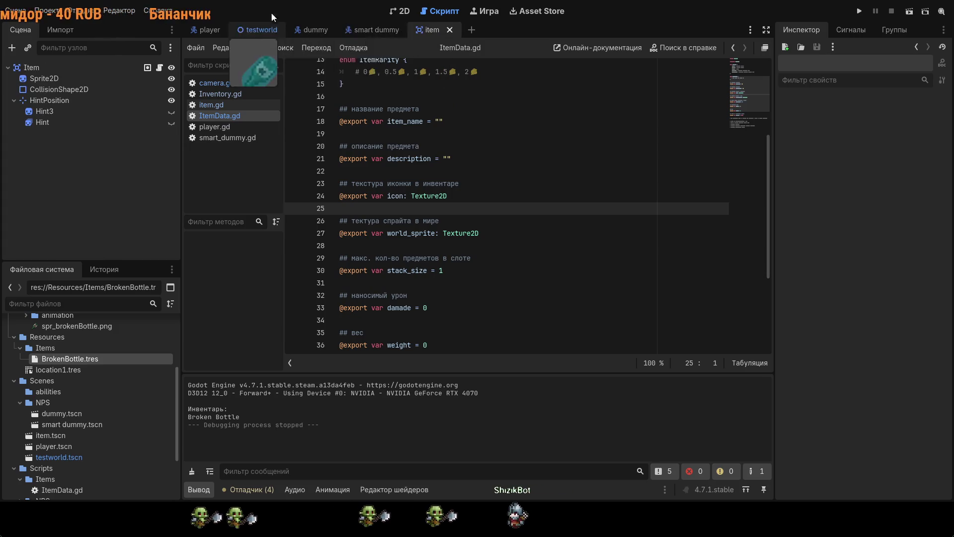
mouse_move(274, 34)
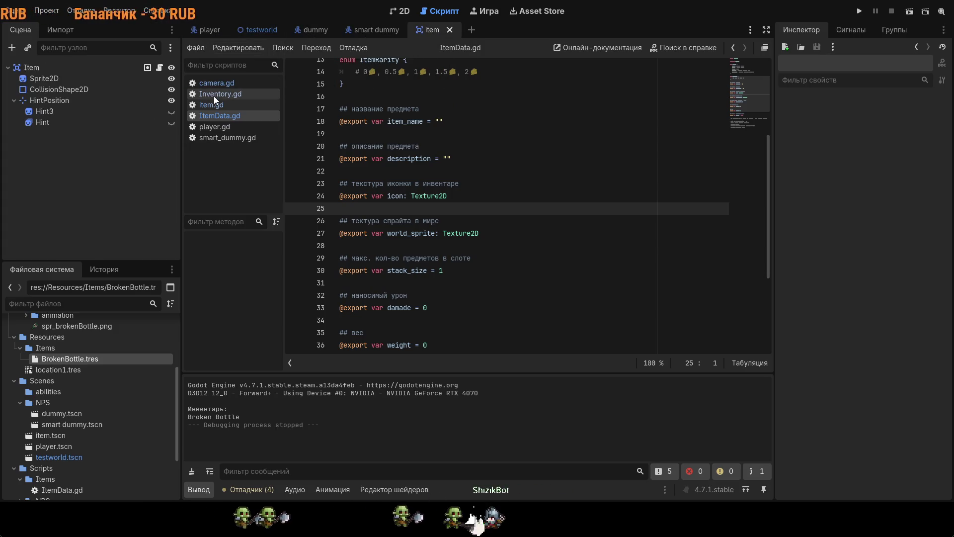
left_click(222, 106)
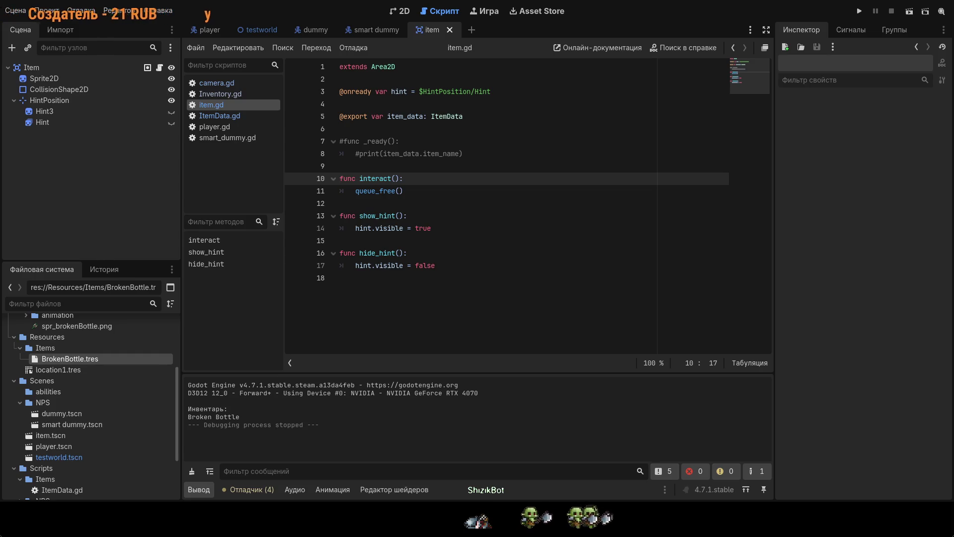
left_click(316, 29)
left_click(432, 29)
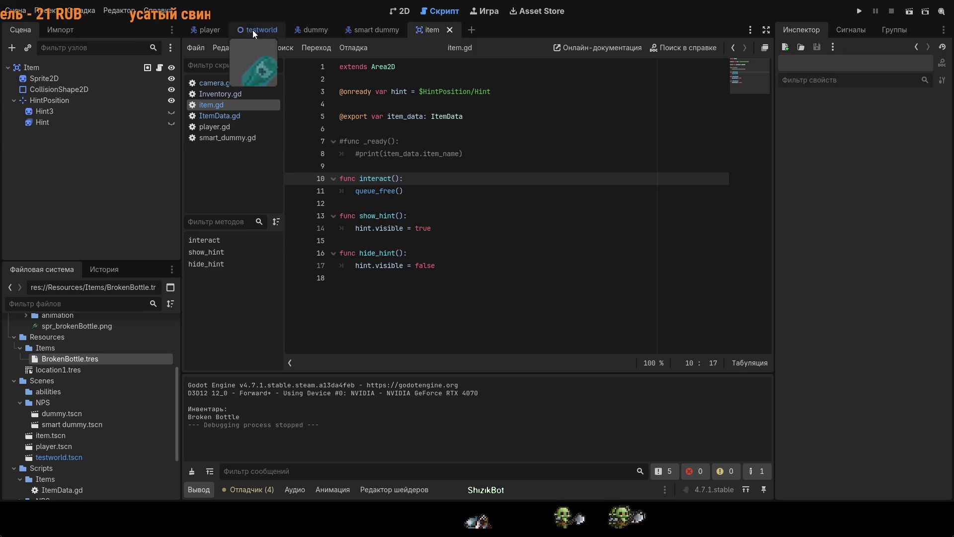
left_click(237, 115)
scroll(436, 193, "down", 2)
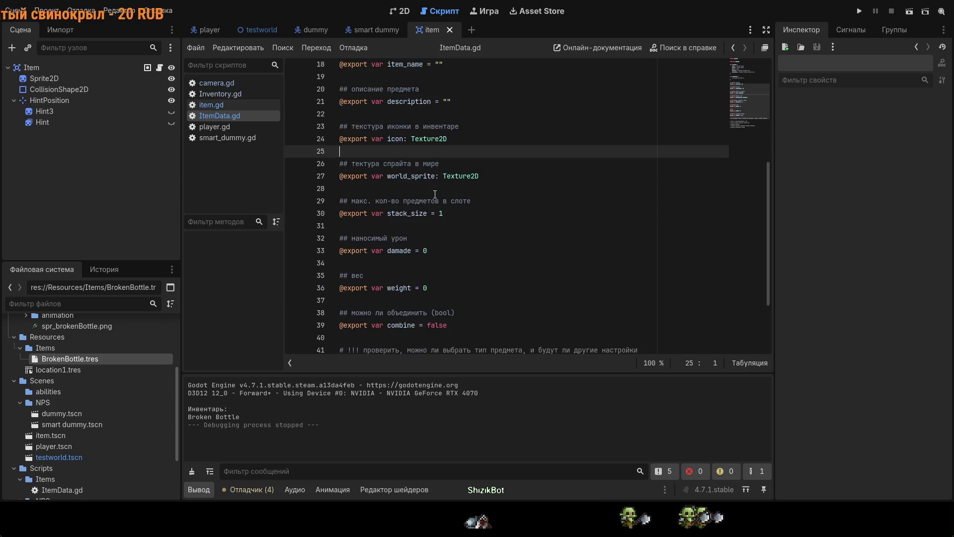
scroll(436, 193, "down", 1)
scroll(433, 193, "down", 1)
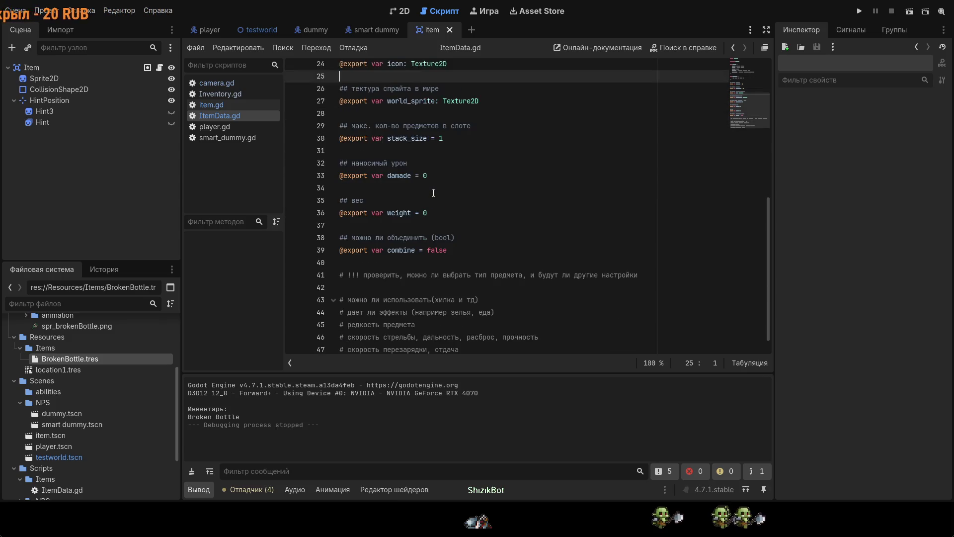
scroll(433, 193, "up", 2)
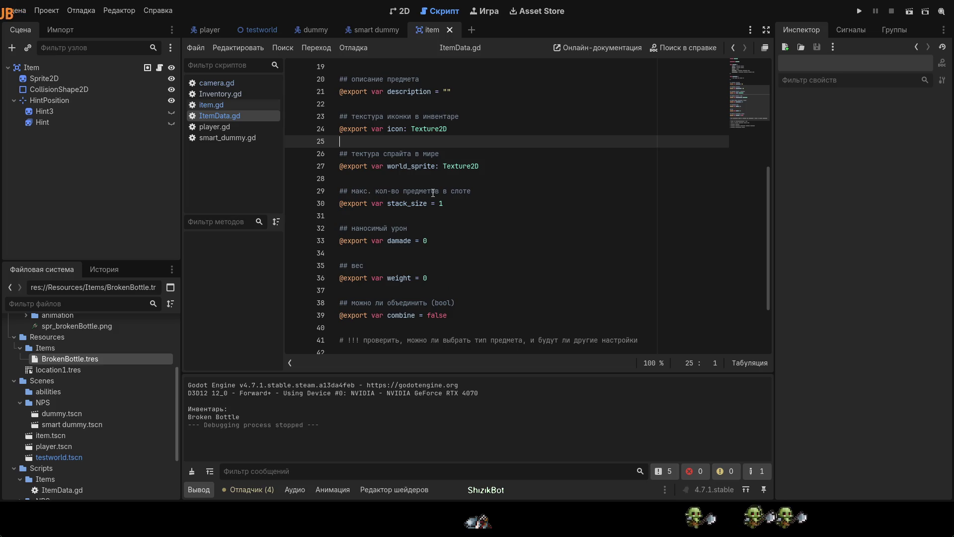
Step: Reword the stack_size comment to say weapons are unstackable and others stackable, save, and open Inventory.gd
left_click(495, 195)
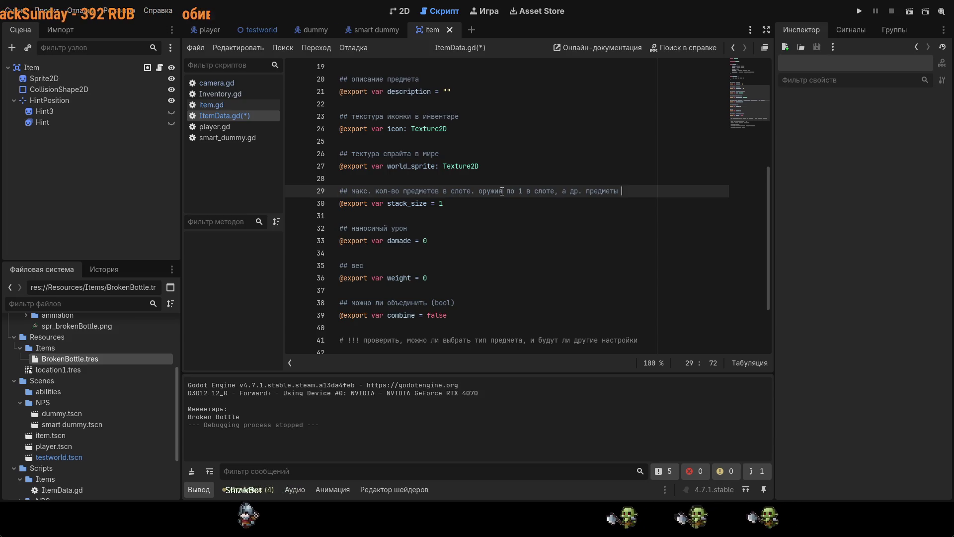
key("BackSpace")
key("BackSpace")
key("BackSpace")
type("нест")
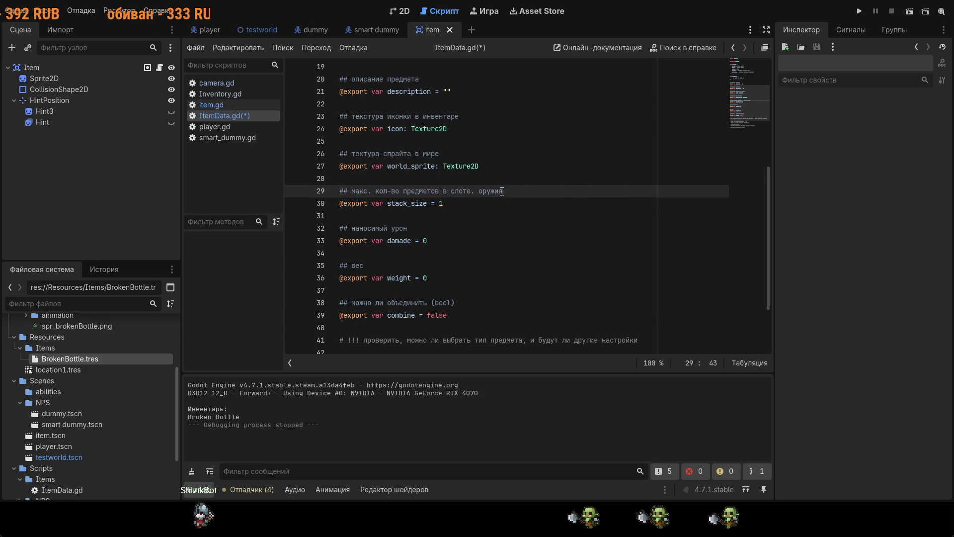
type("акаются, а пре")
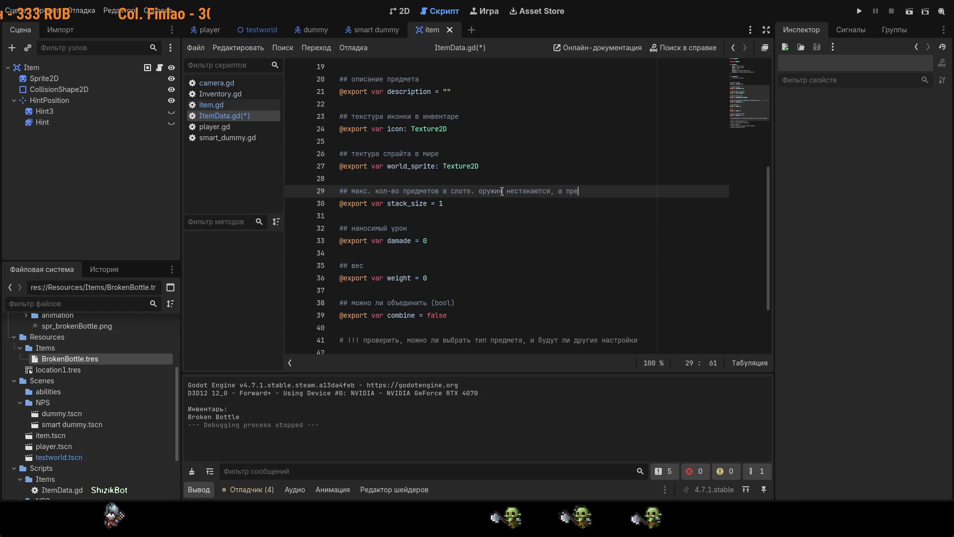
type("ы ста")
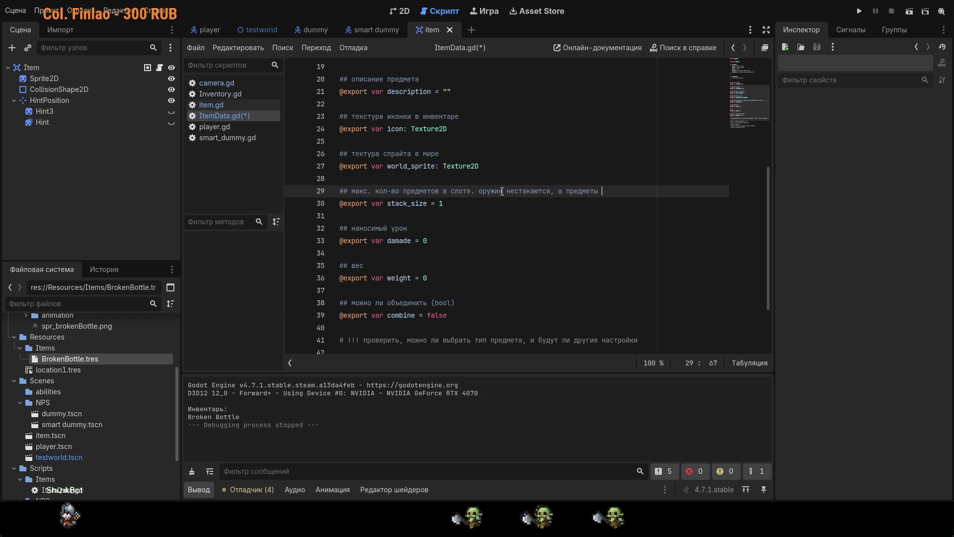
type("ка")
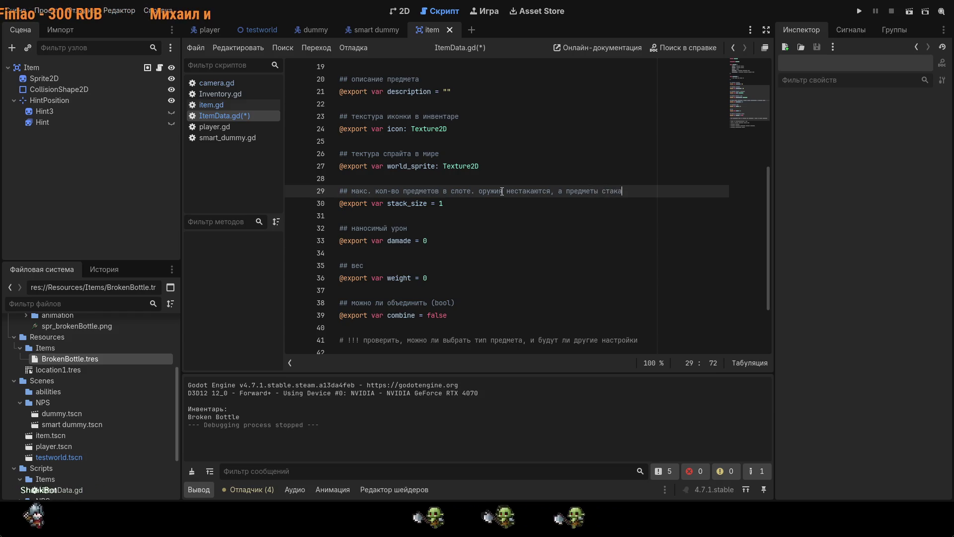
left_click(551, 190)
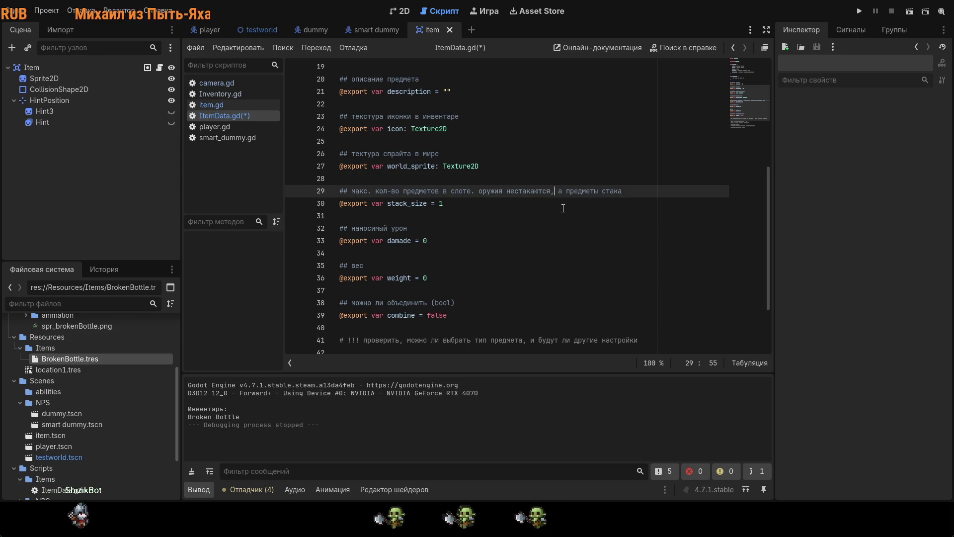
key("BackSpace")
key("BackSpace")
key("BackSpace")
type("емы")
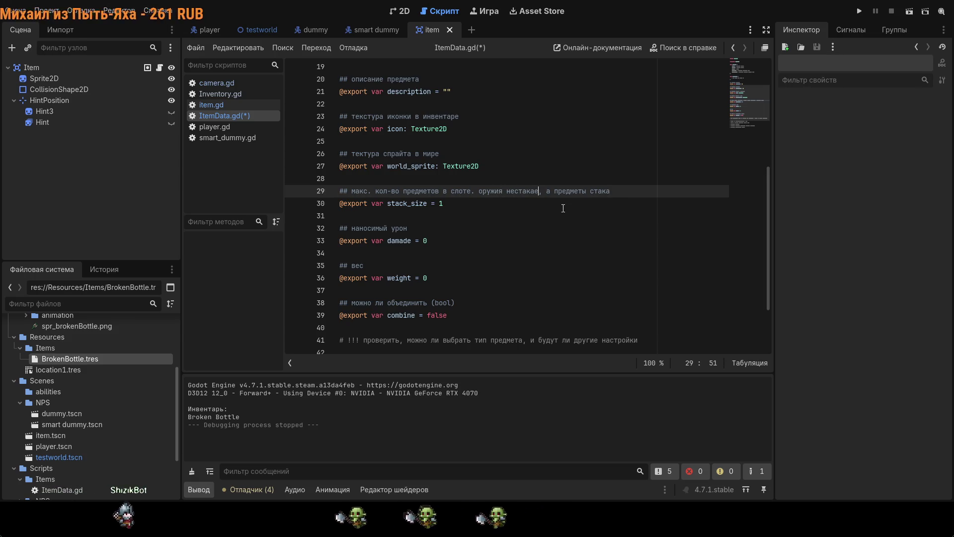
type("е")
key("End")
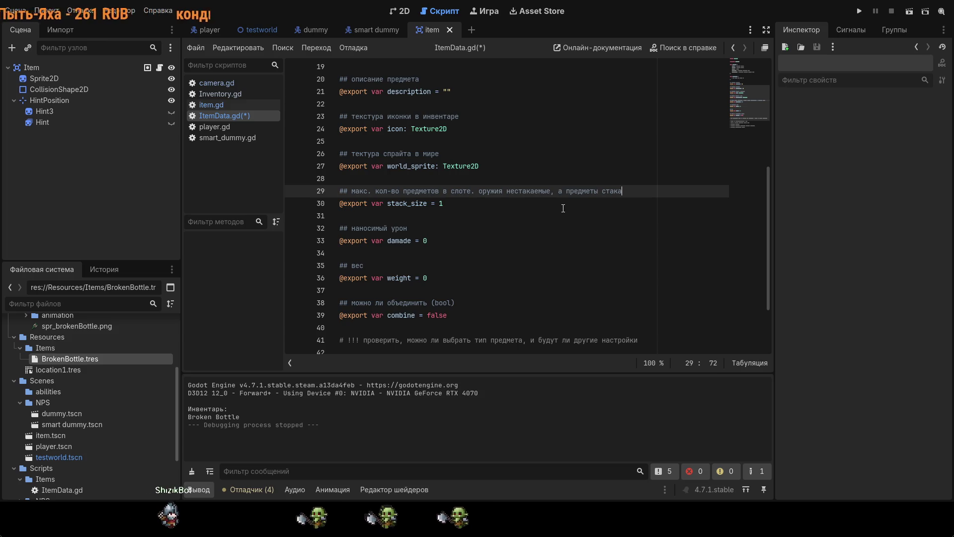
type("емые")
key("ctrl+s")
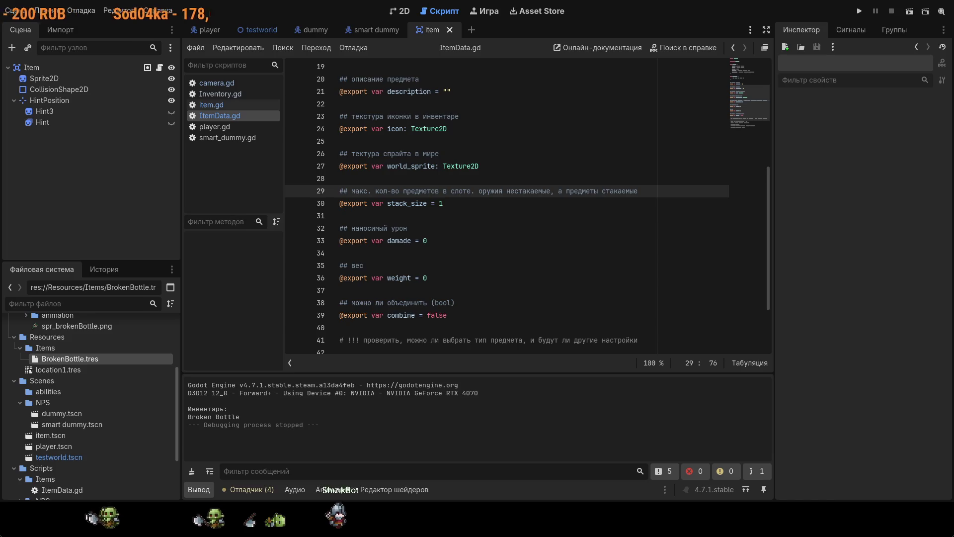
left_click(220, 94)
scroll(440, 242, "down", 2)
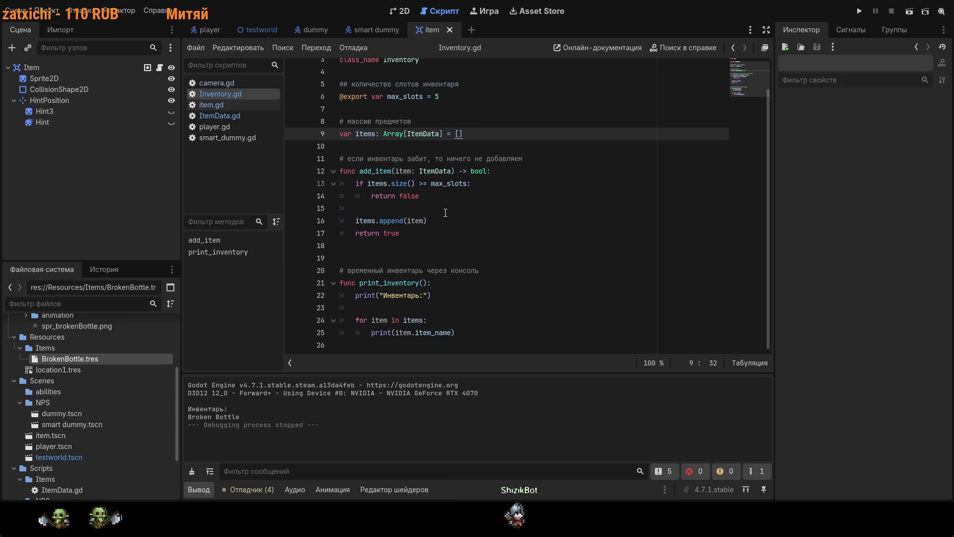
Step: Add item.stack_size to the line 25 print call, save Inventory.gd, and do a quick test run
left_click(449, 337)
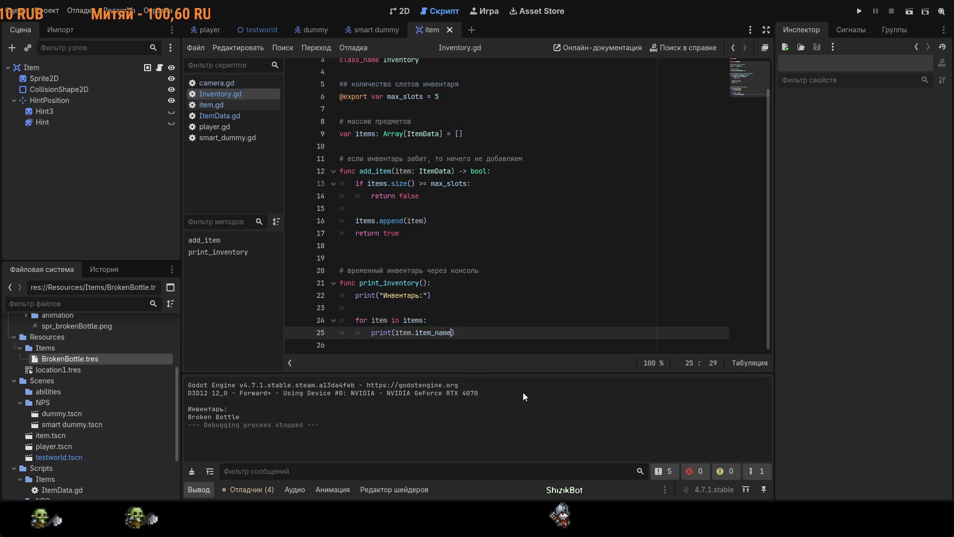
type(",")
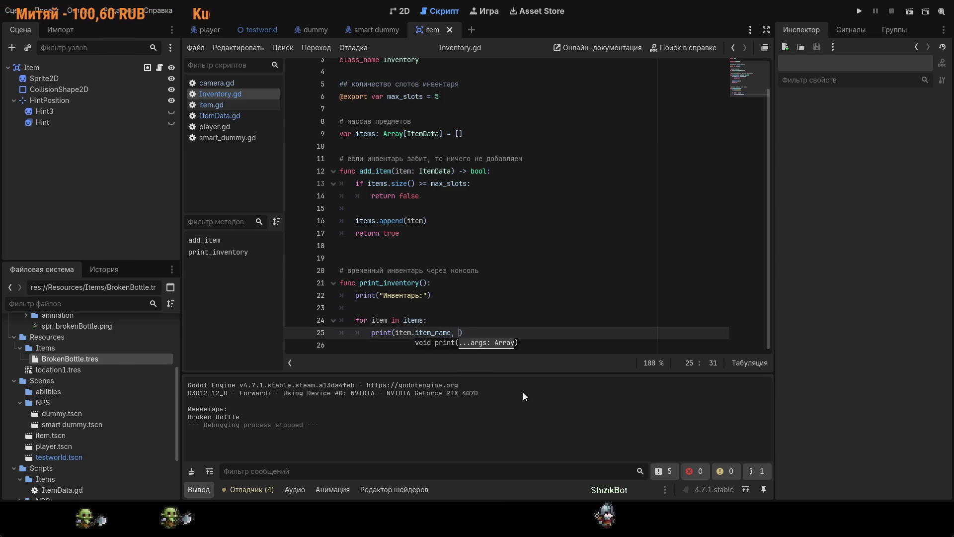
type(" it")
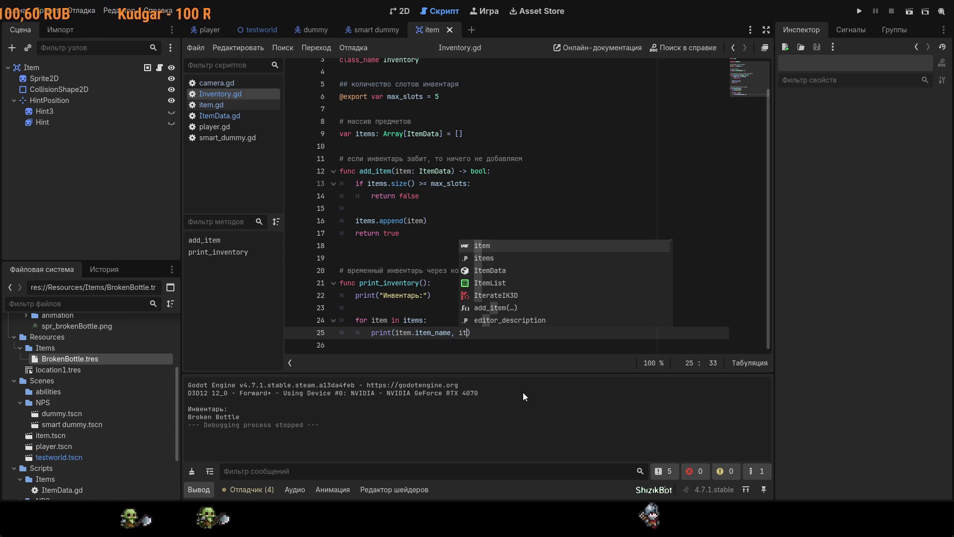
type("em.")
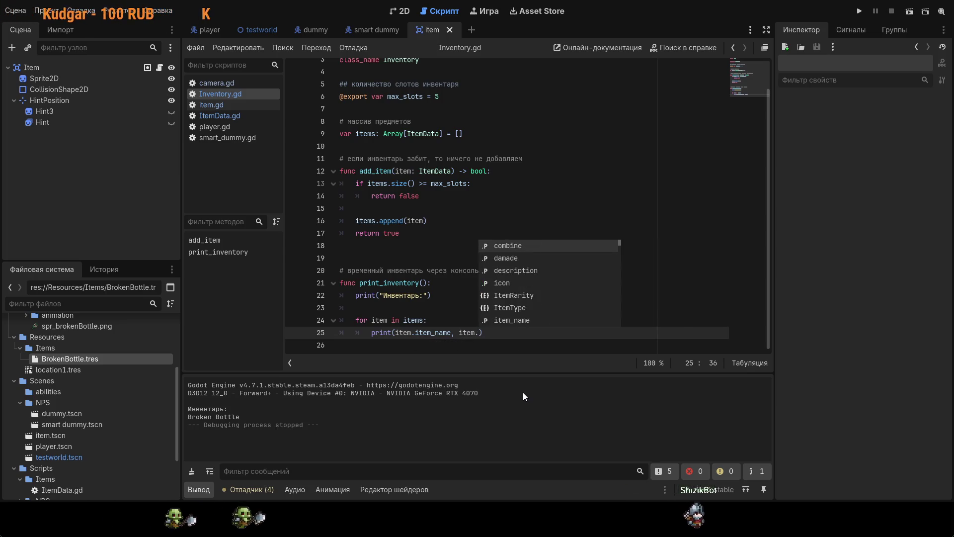
type("st")
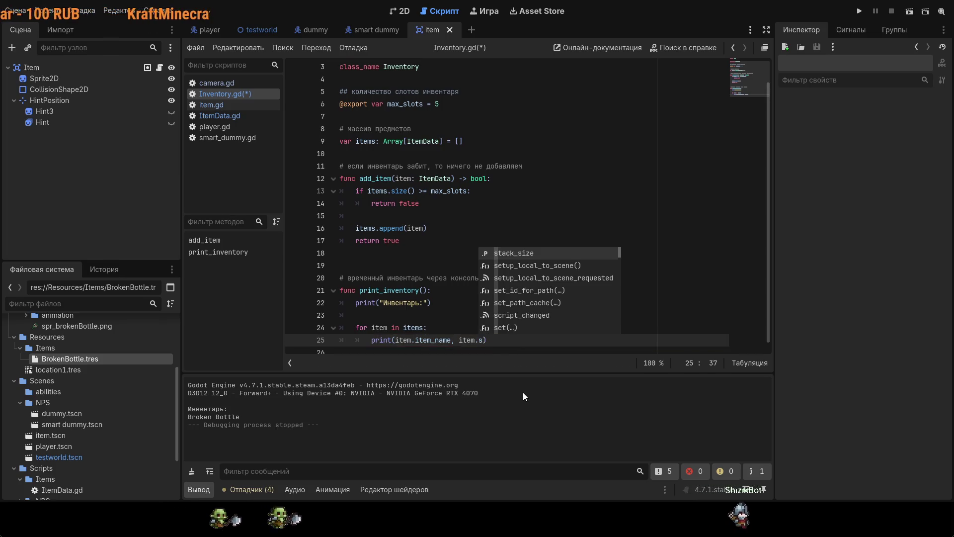
key("Return")
key("ctrl+s")
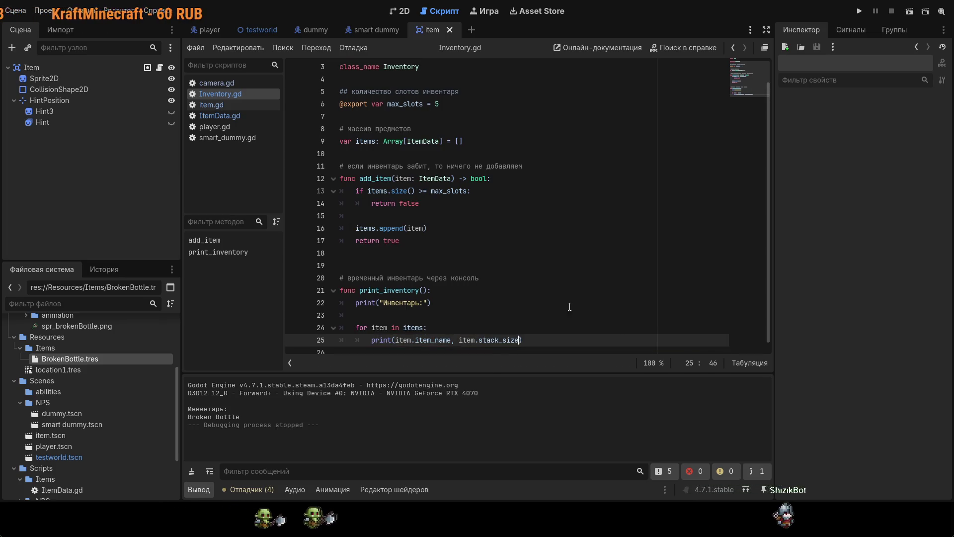
key("F5")
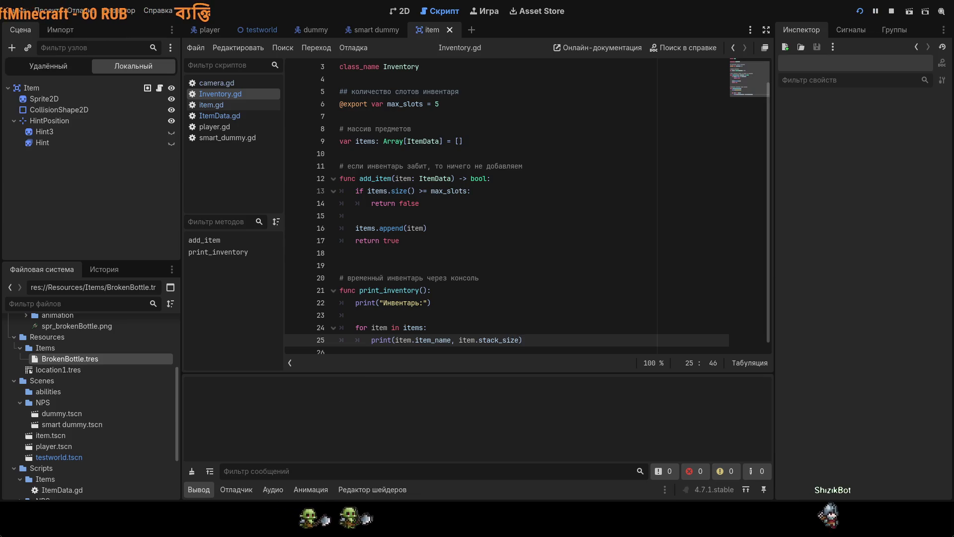
key("F8")
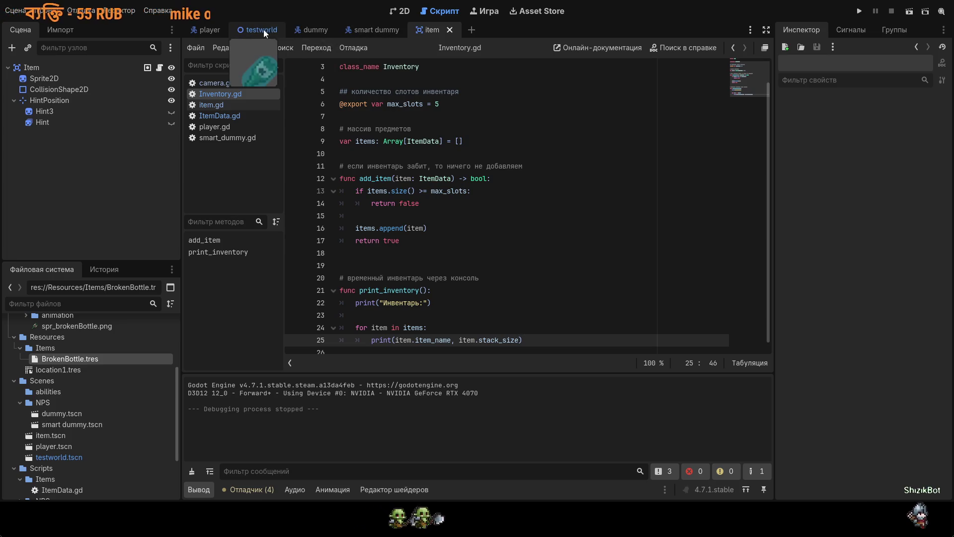
Step: Replace pass in player.gd's _ready with test code that creates an Inventory, adds BrokenBottle.tres and prints it
left_click(208, 33)
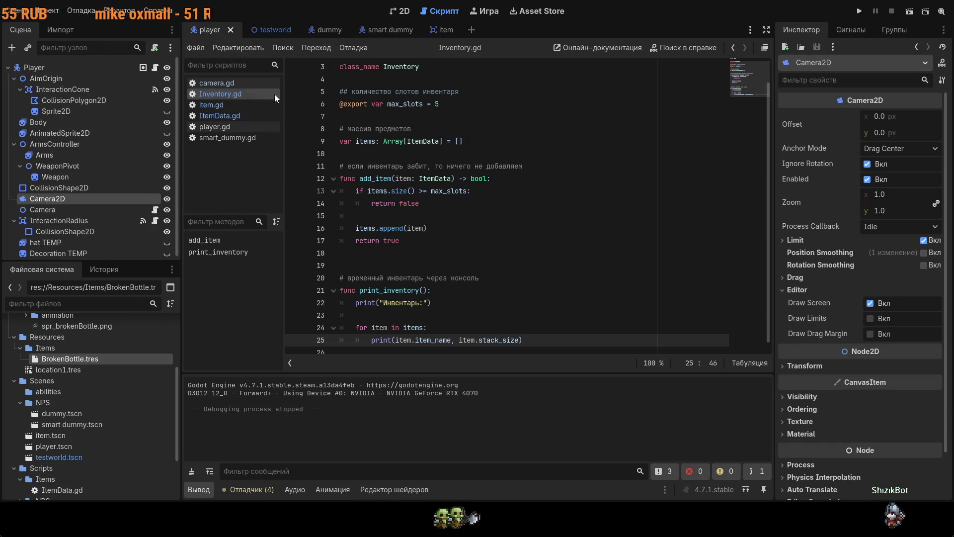
left_click(226, 125)
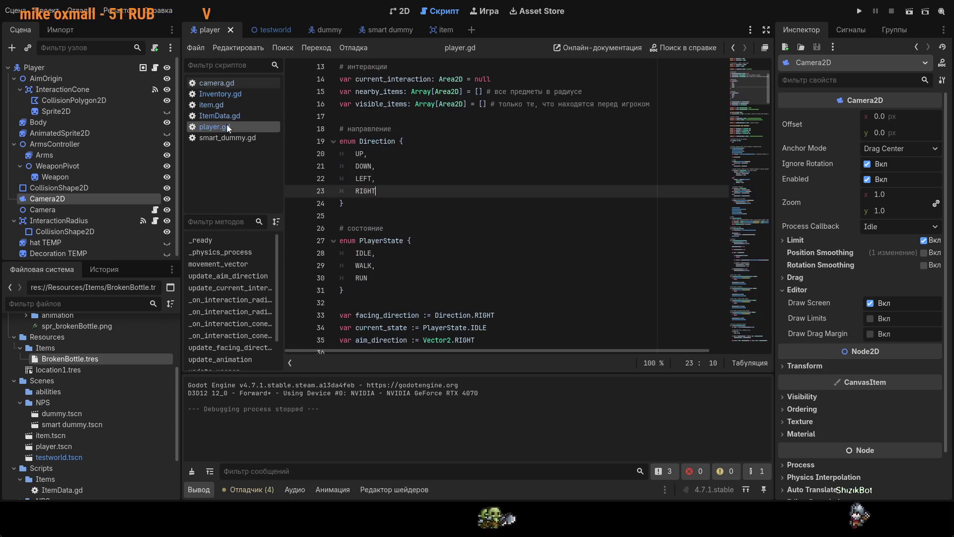
scroll(428, 195, "up", 4)
scroll(438, 199, "down", 12)
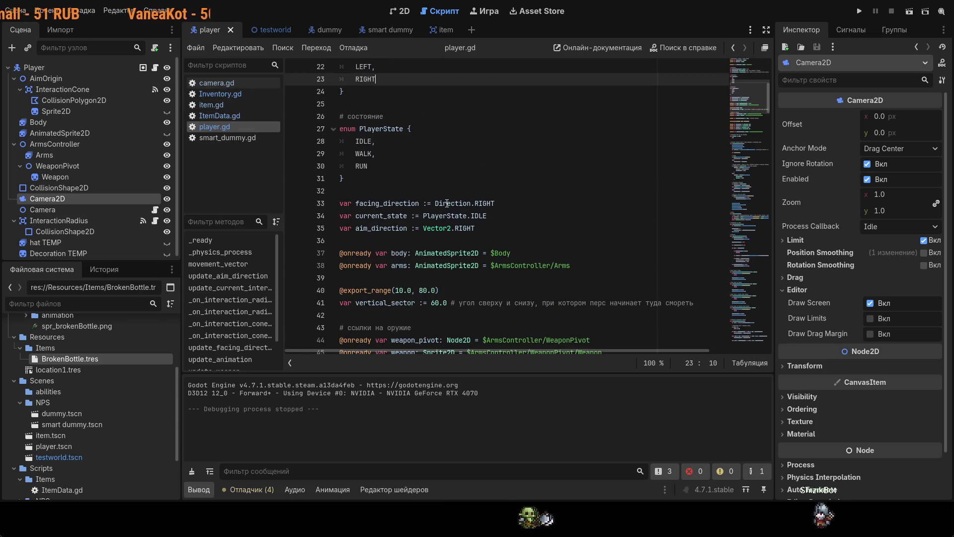
scroll(448, 203, "down", 6)
left_click(382, 129)
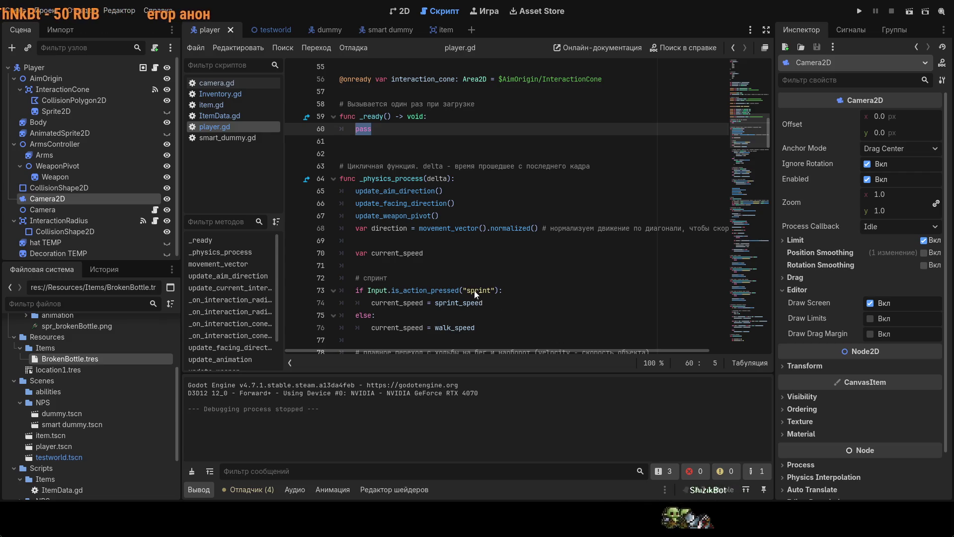
type("var inventory = Inventory.new() \tinventory.add_item(load(\"res://Resources/Items/BrokenBottle.tres\")) \tinventory.print_inventory()")
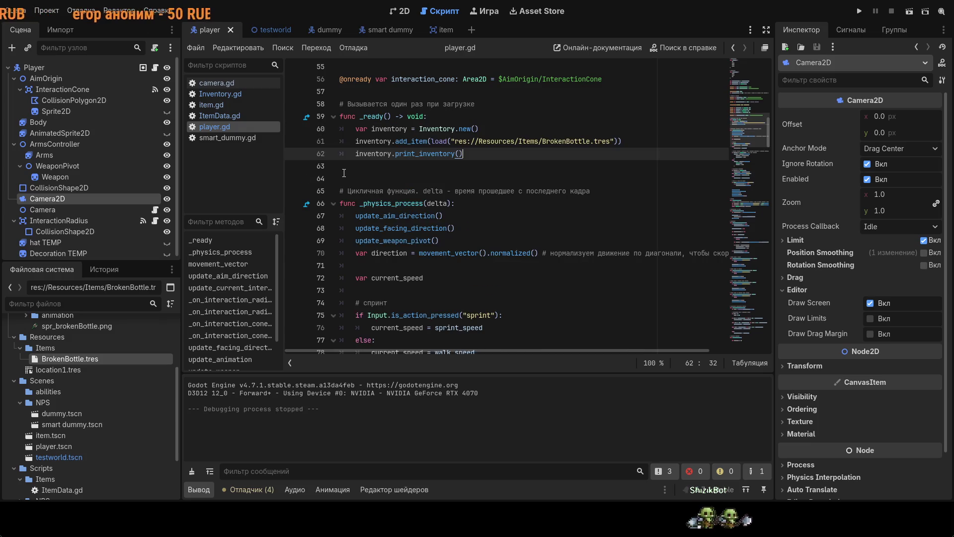
left_click(451, 180)
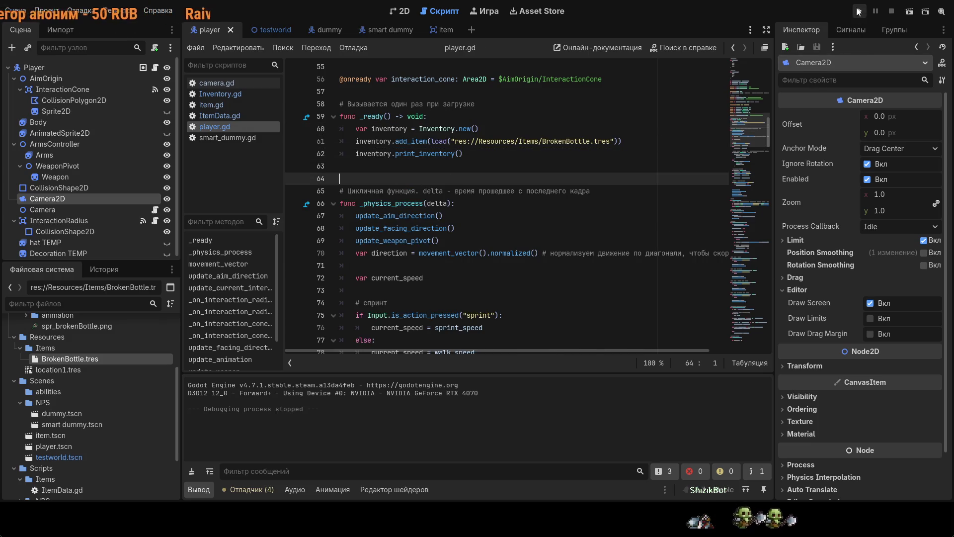
Step: Run the project to get 'Broken Bottle1' in the output, stop it, and reopen Inventory.gd
left_click(859, 11)
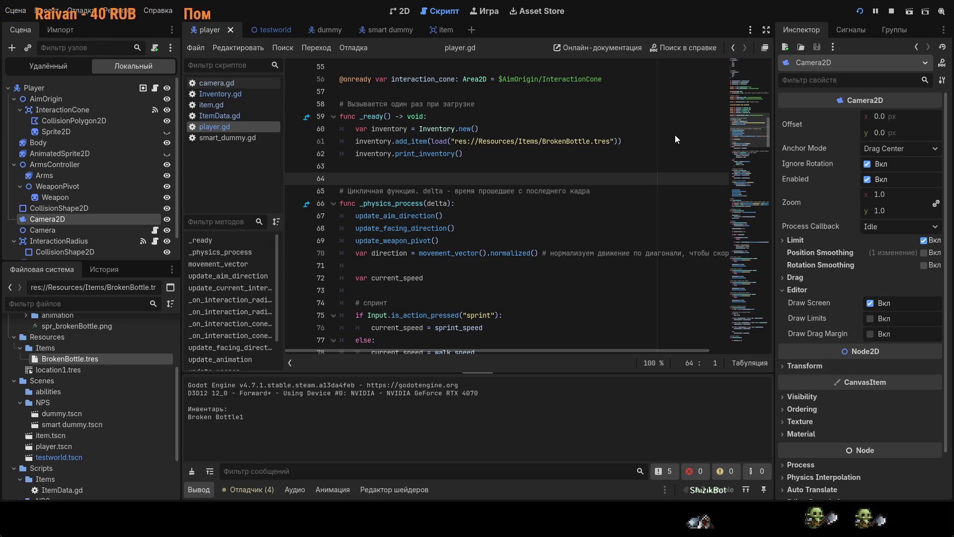
left_click(432, 31)
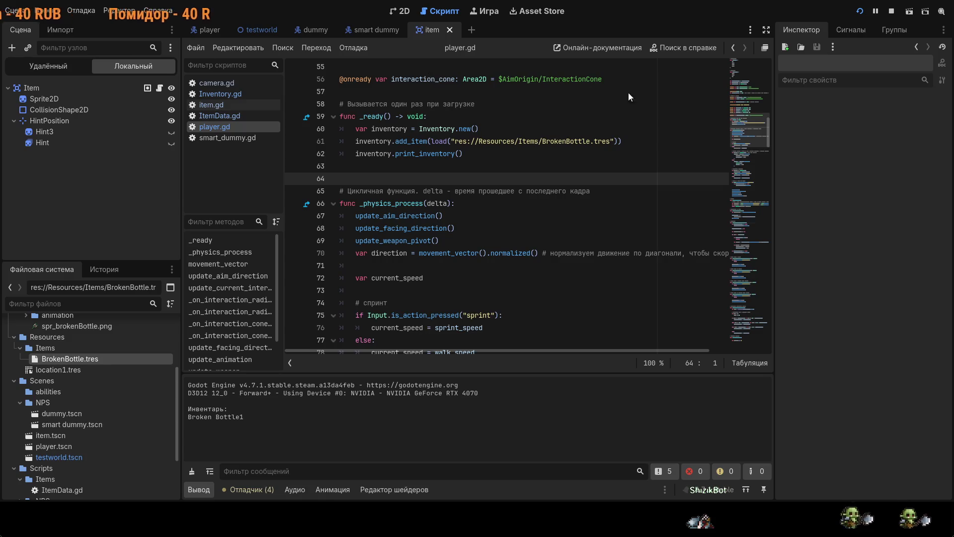
key("F8")
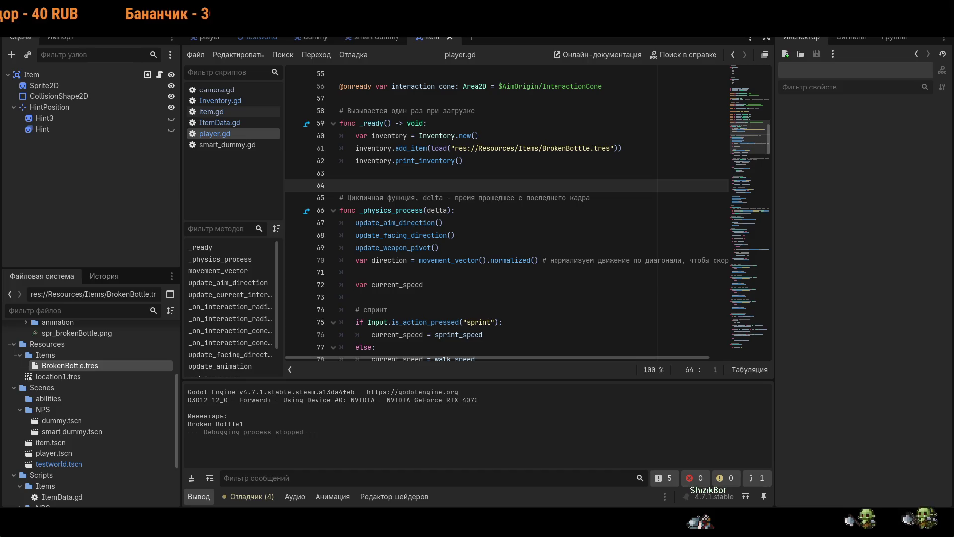
left_click(228, 103)
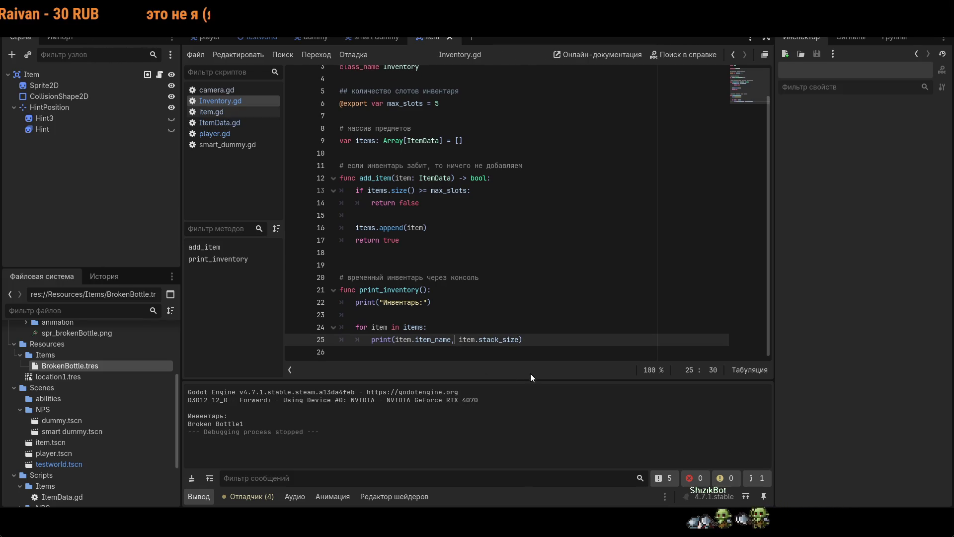
Step: Try joining name and stack size with + " " +, run, and inspect the resulting String+int error
key("BackSpace")
type("+ \"")
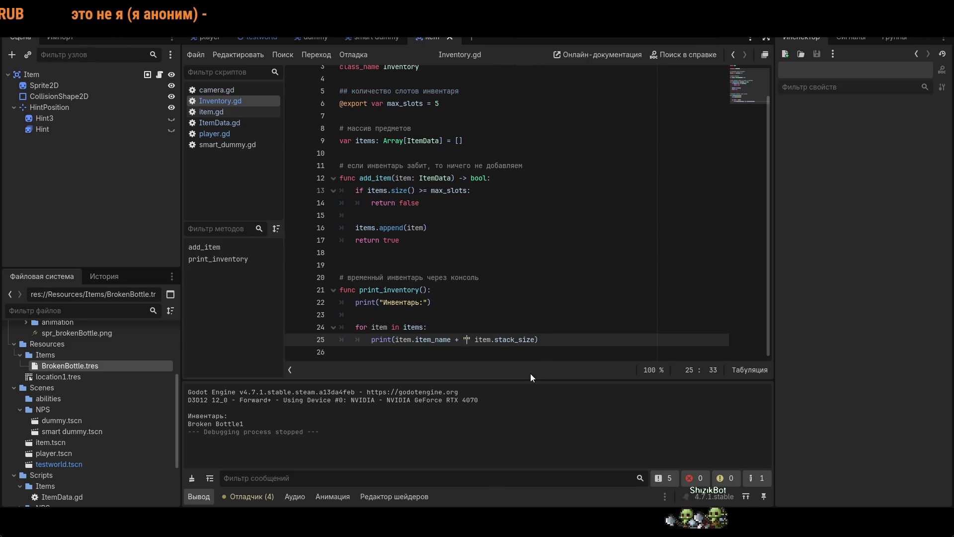
type(" \" +")
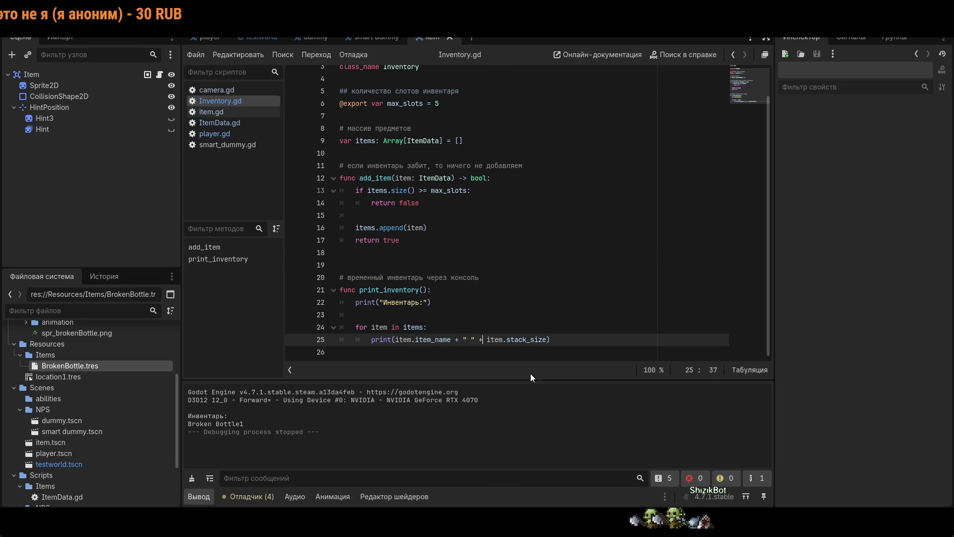
key("F5")
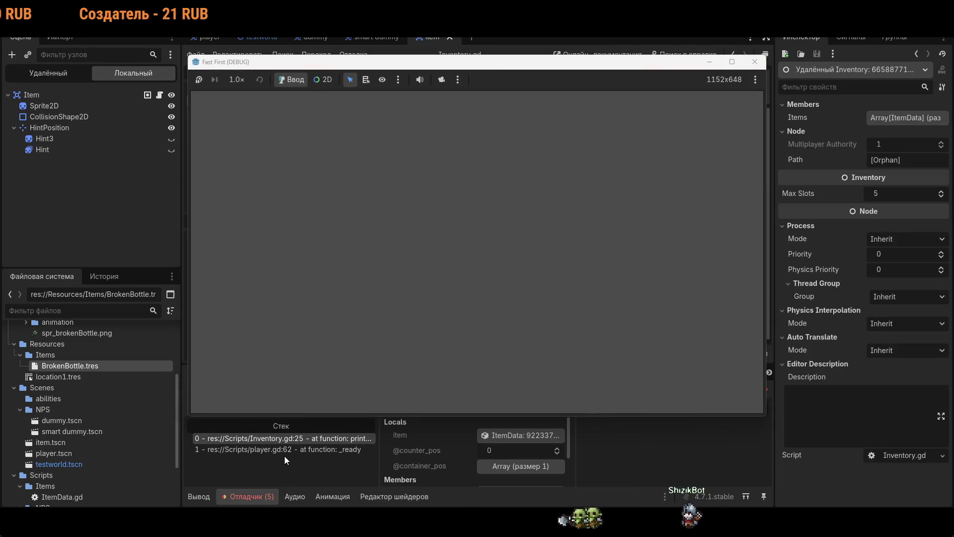
left_click(756, 61)
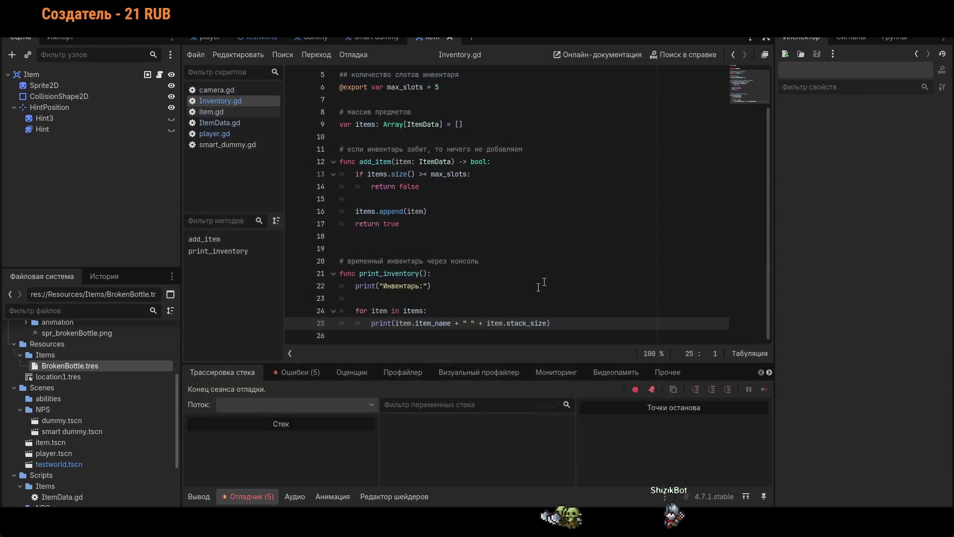
left_click(302, 372)
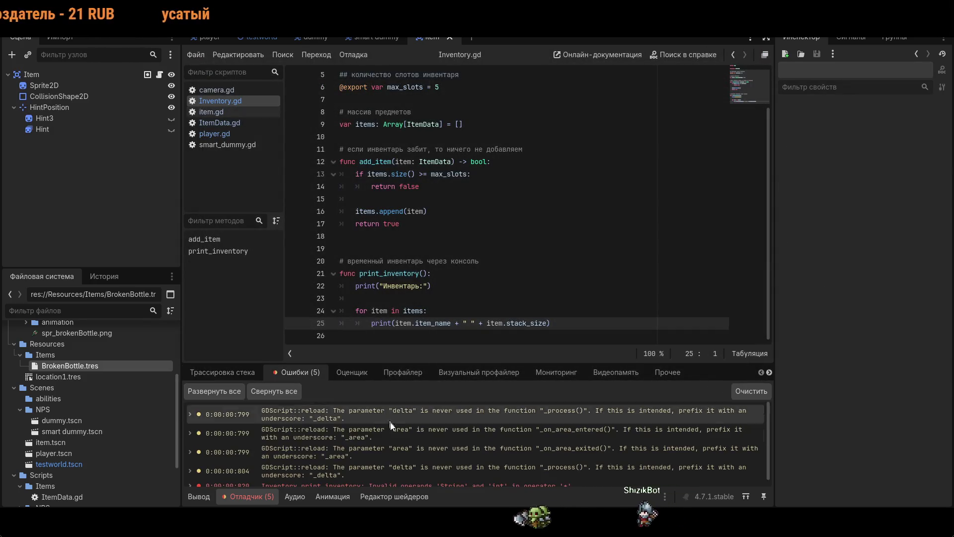
left_click(466, 475)
left_click(438, 324)
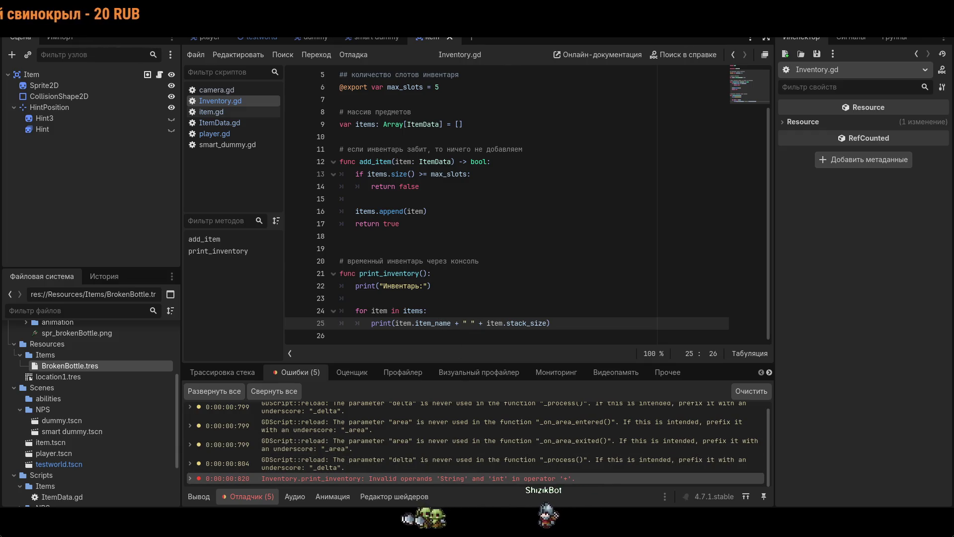
Step: Replace both pluses with commas so the print reads item_name, " ", stack_size; run to get 'Broken Bottle 1'
key("BackSpace")
key("BackSpace")
key("BackSpace")
type(",")
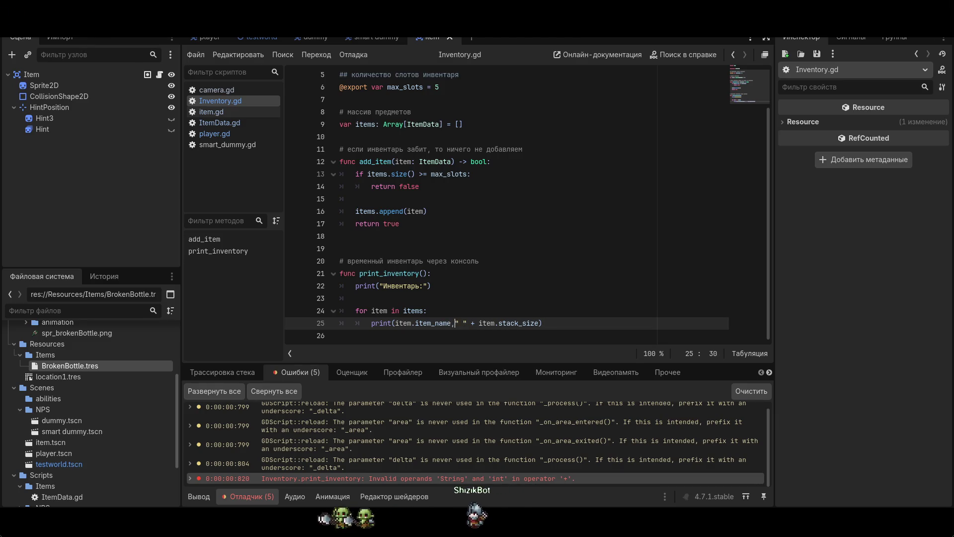
left_click(500, 323)
key("BackSpace")
key("BackSpace")
key("BackSpace")
type(",")
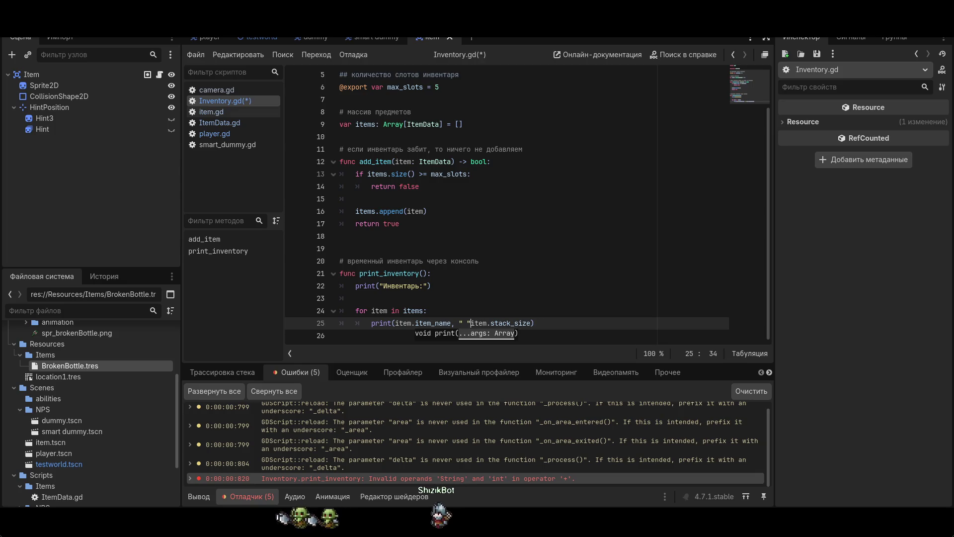
key("F5")
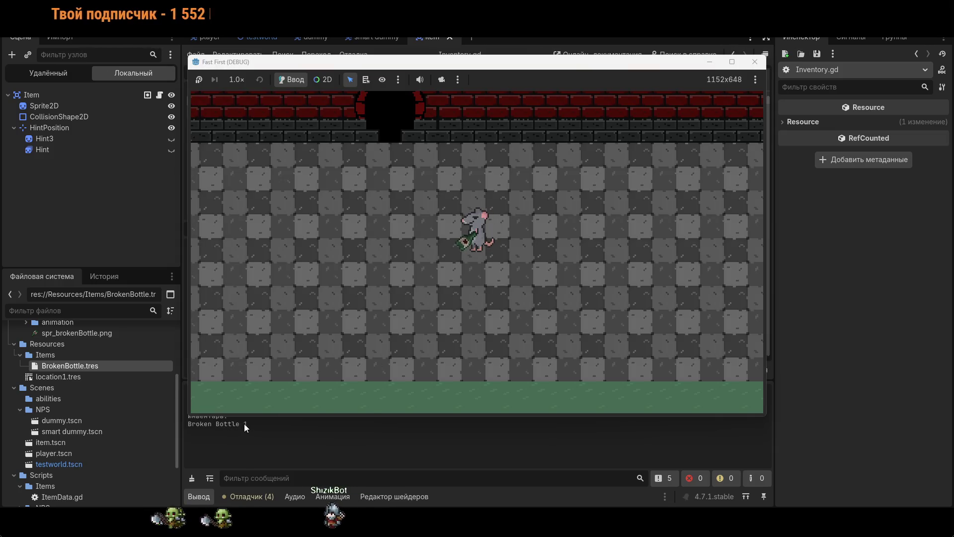
left_click_drag(346, 62, 368, 47)
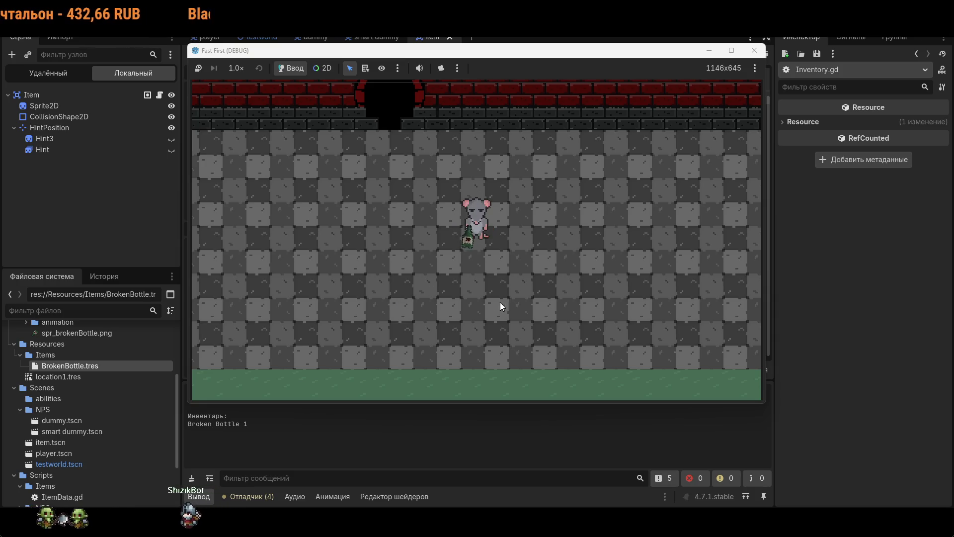
left_click(754, 50)
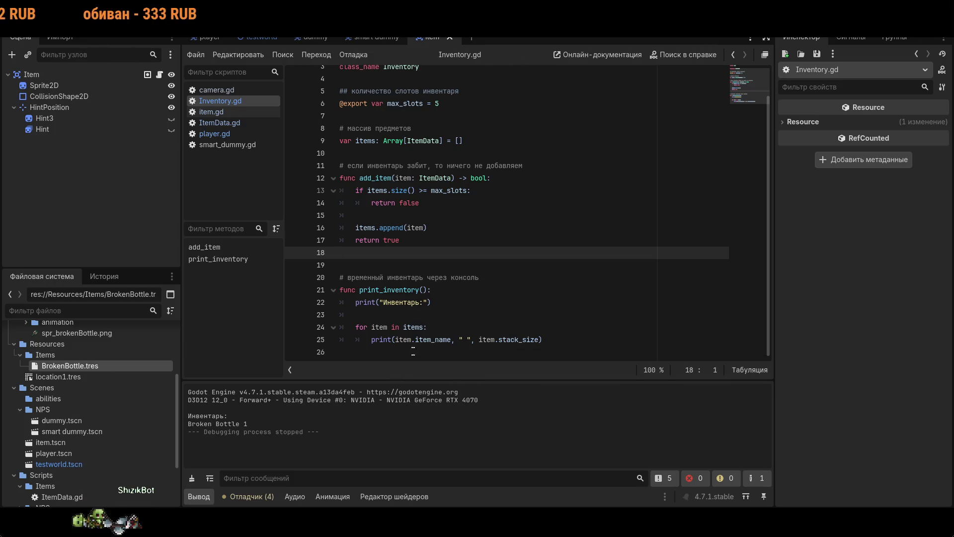
Step: Start a new 'if' line inside the print_inventory for loop
left_click(442, 332)
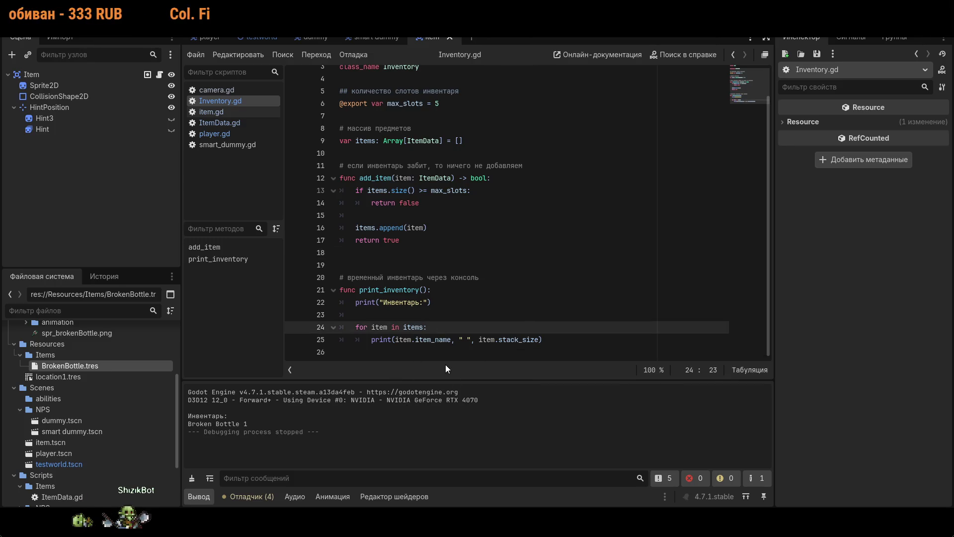
key("Return")
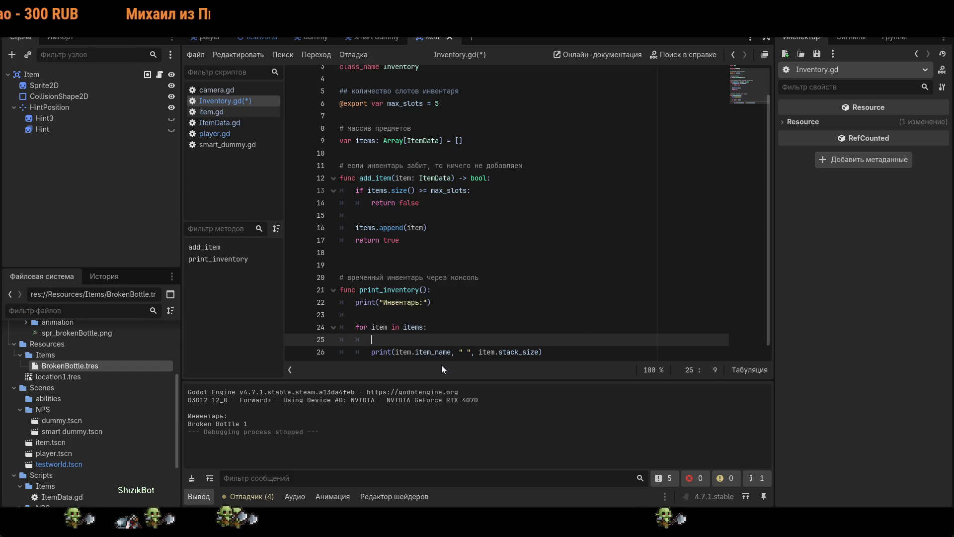
type("if")
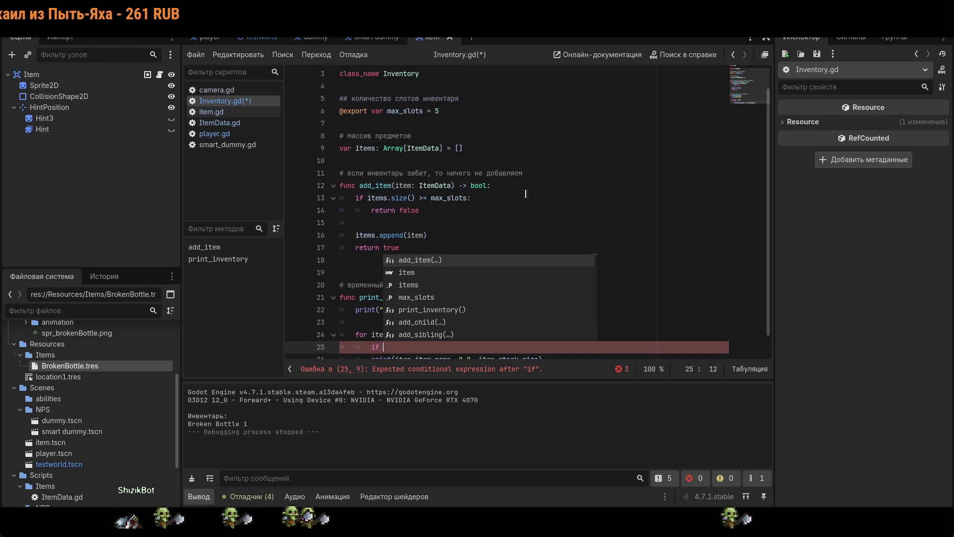
scroll(525, 194, "down", 1)
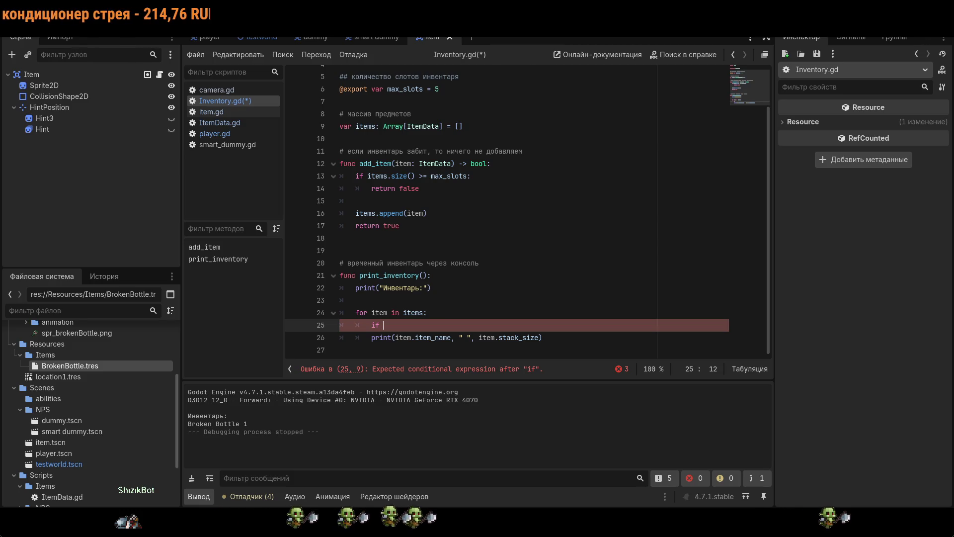
Step: Wrap the printed item in brackets: print("[ ", item.item_name, " ", item.stack_size, "]"), then save
left_click(395, 338)
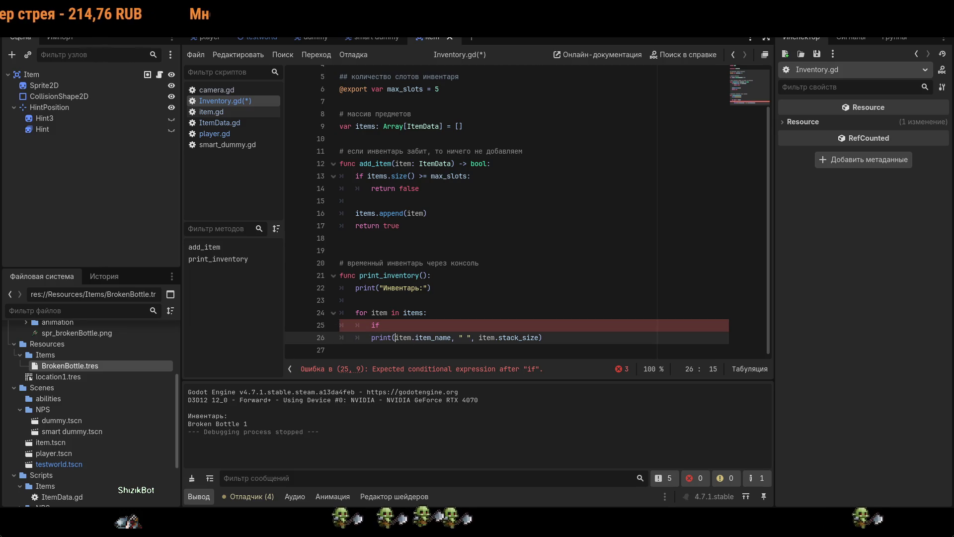
type("\"")
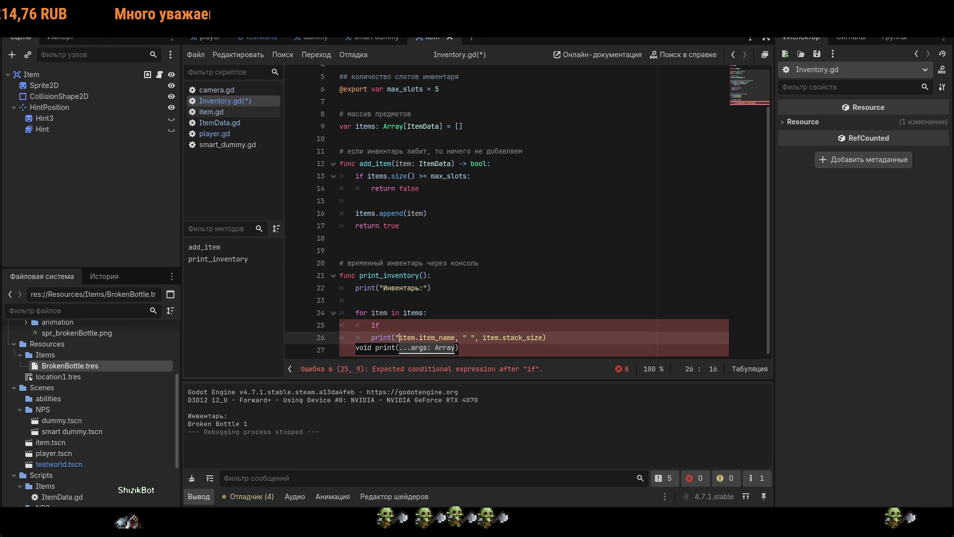
type("\",")
key("Left")
type("[]")
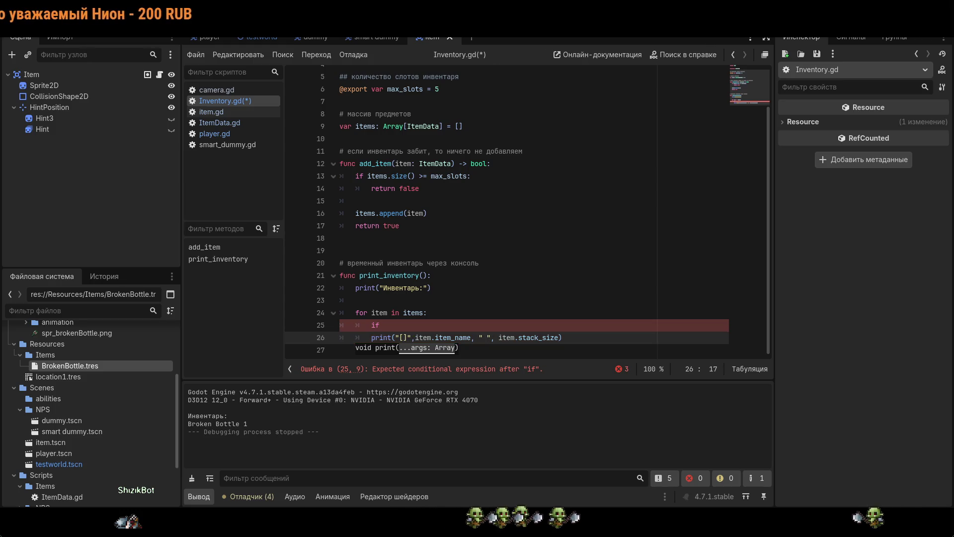
key("Delete")
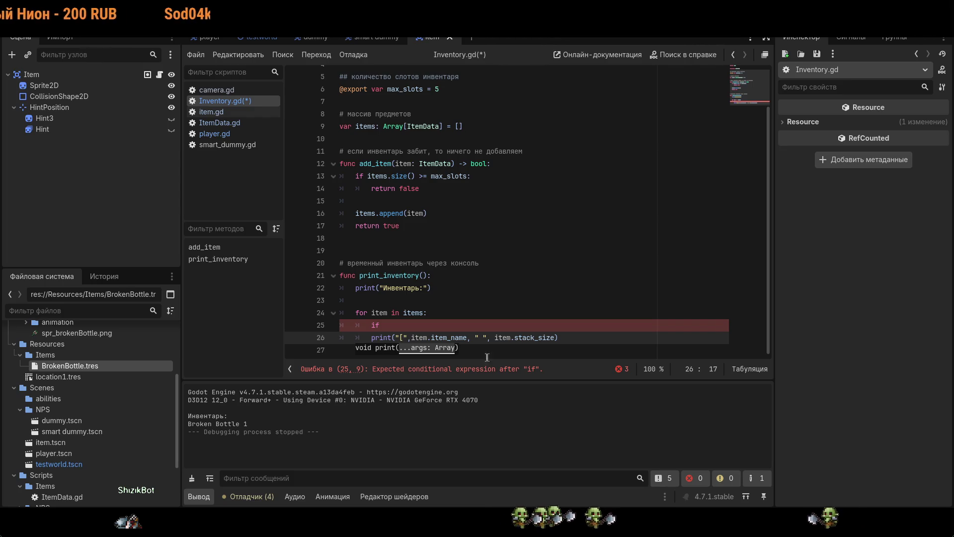
key("End")
key("Left")
type(".")
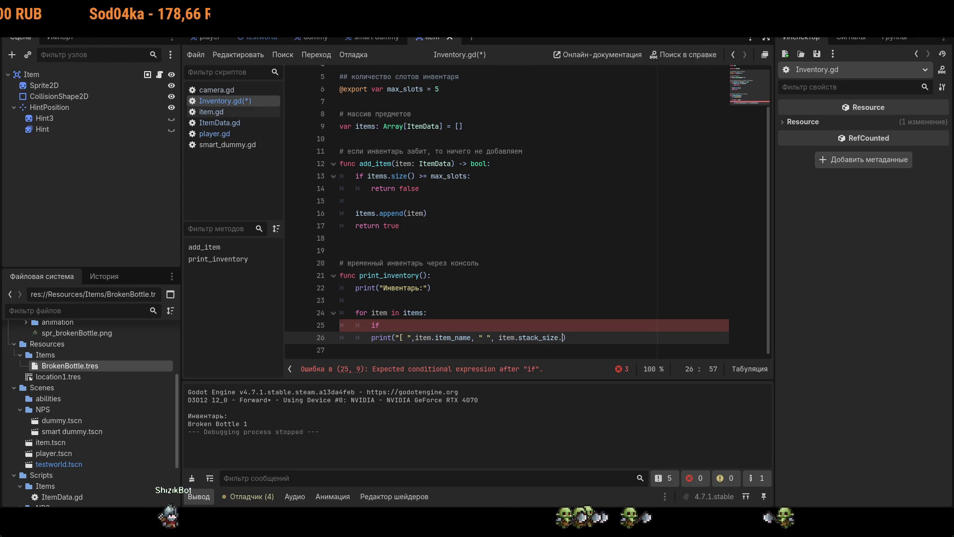
key("BackSpace")
type(", \"")
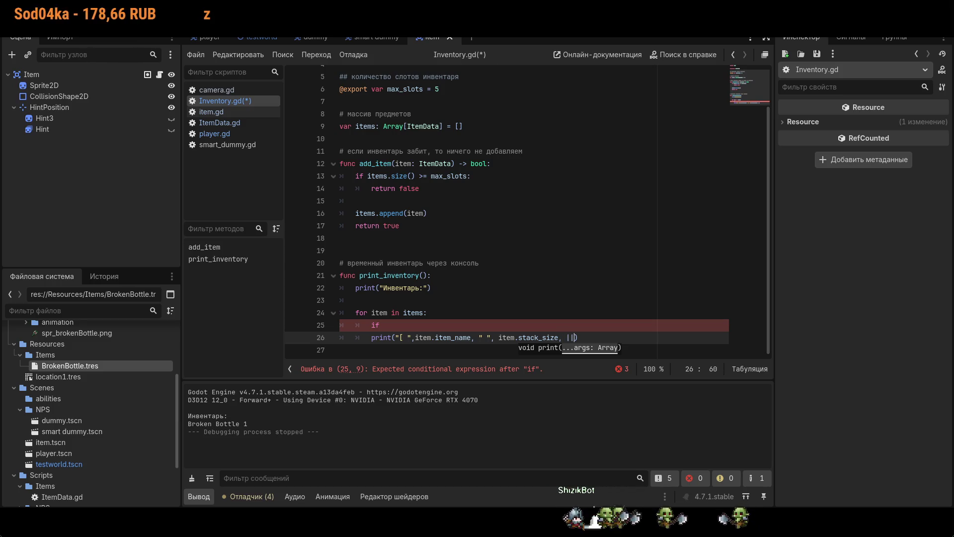
type("]")
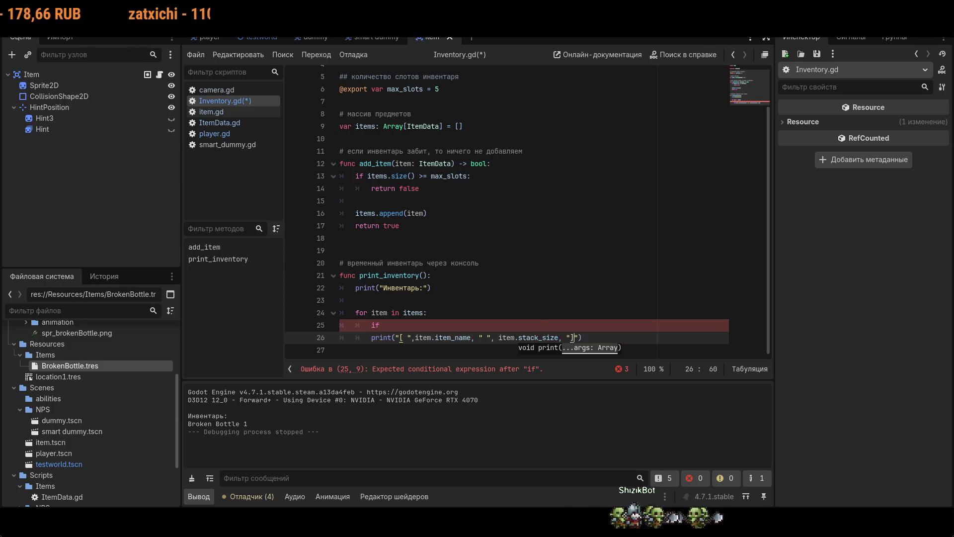
left_click(529, 288)
key("ctrl+s")
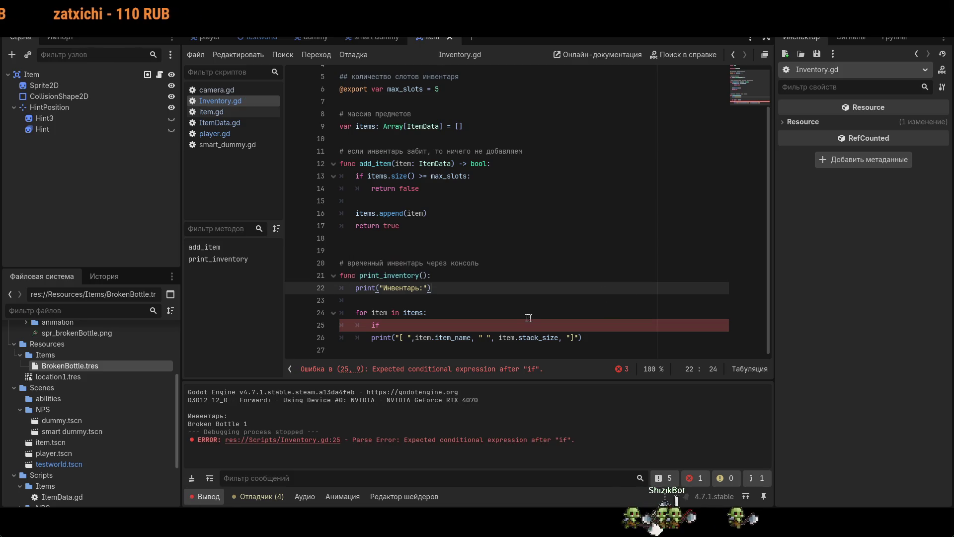
Step: Complete line 25 as 'if items[item] == null:', dropping the mistaken brace block
left_click(506, 326)
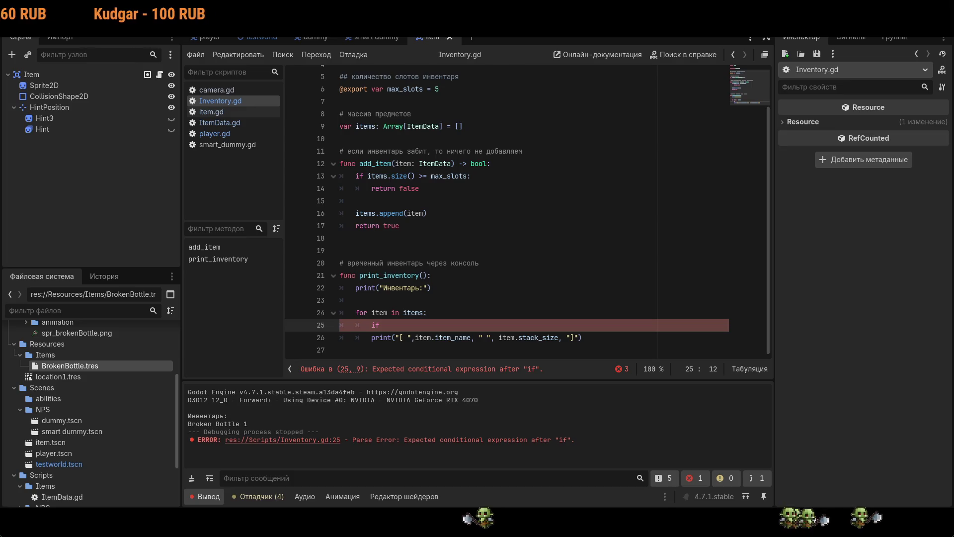
type("ite")
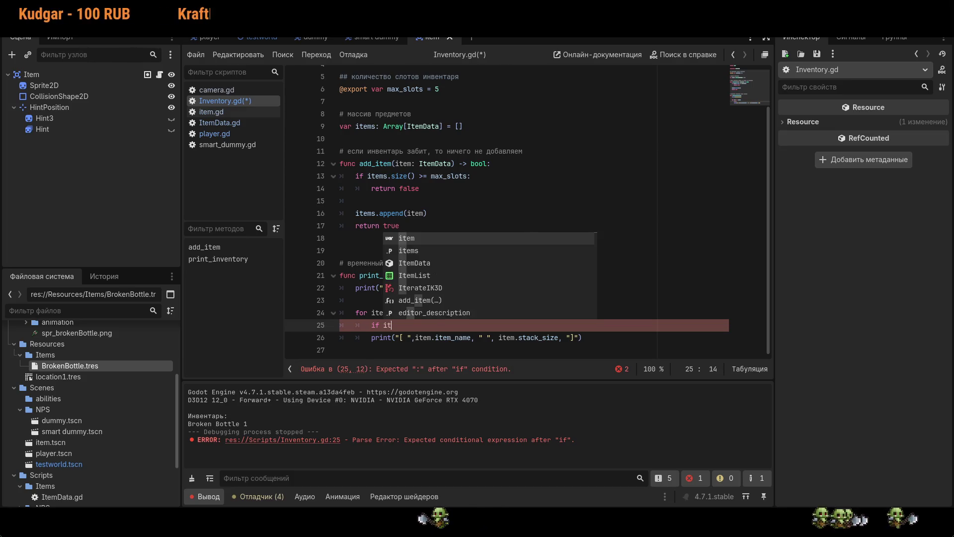
type("ms[i")
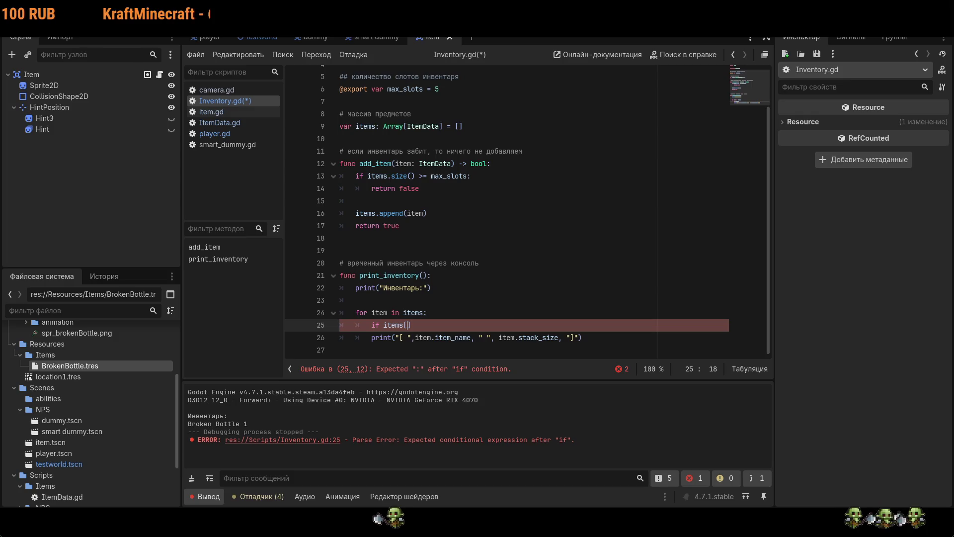
type("t")
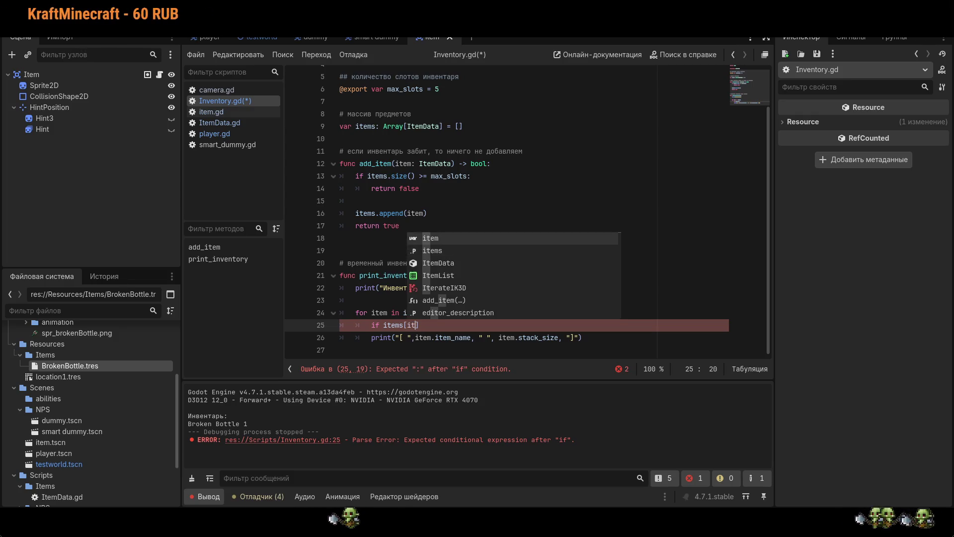
key("Return")
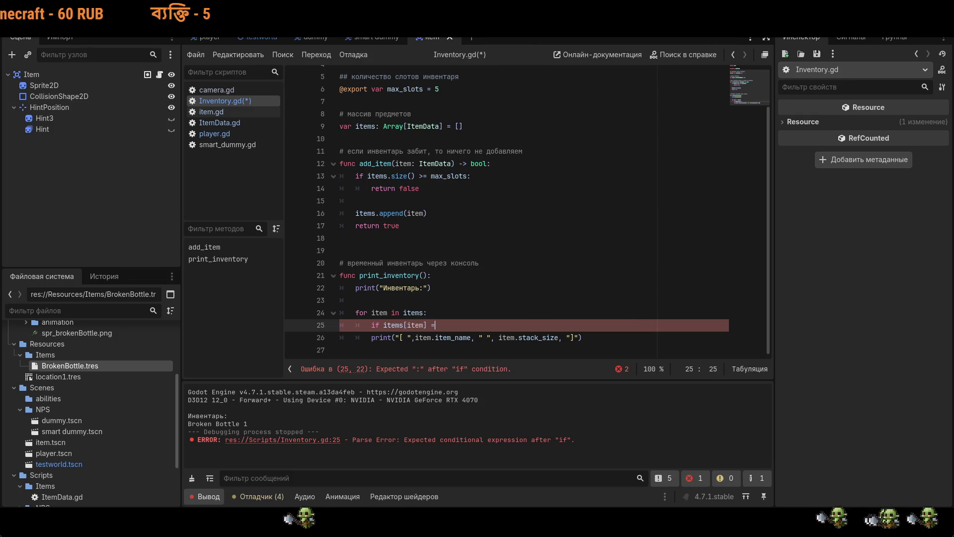
type("null P")
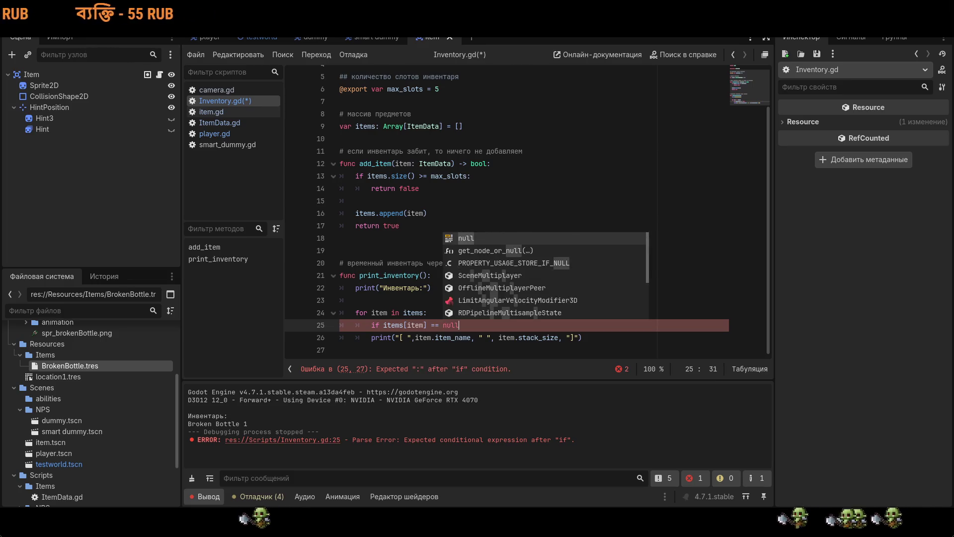
key("BackSpace")
type("{")
key("Return")
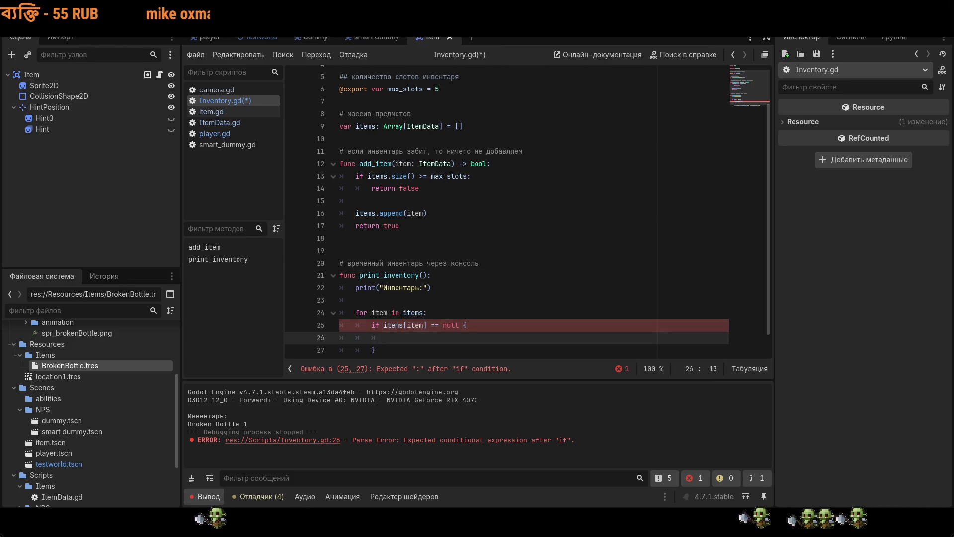
scroll(502, 209, "down", 1)
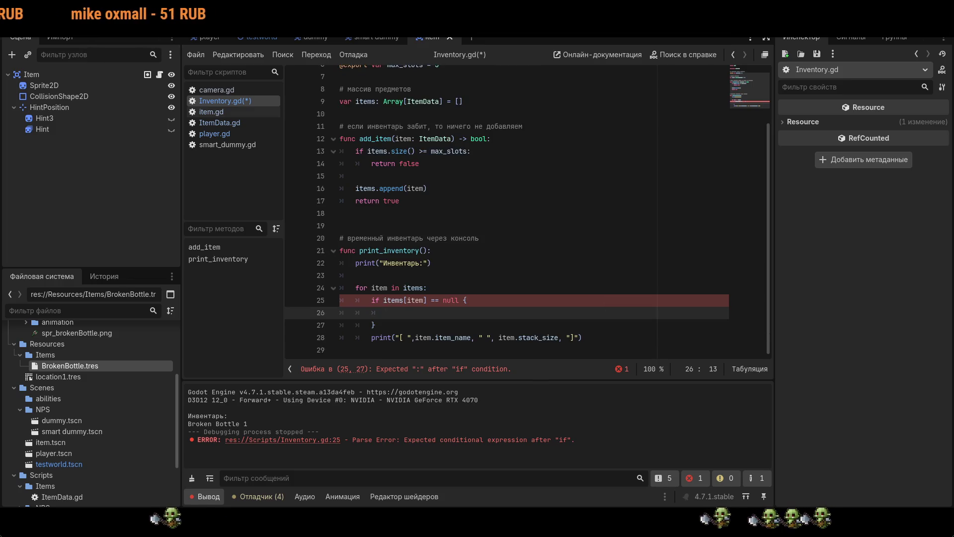
key("ctrl+z")
key("ctrl+z")
key("ctrl+z")
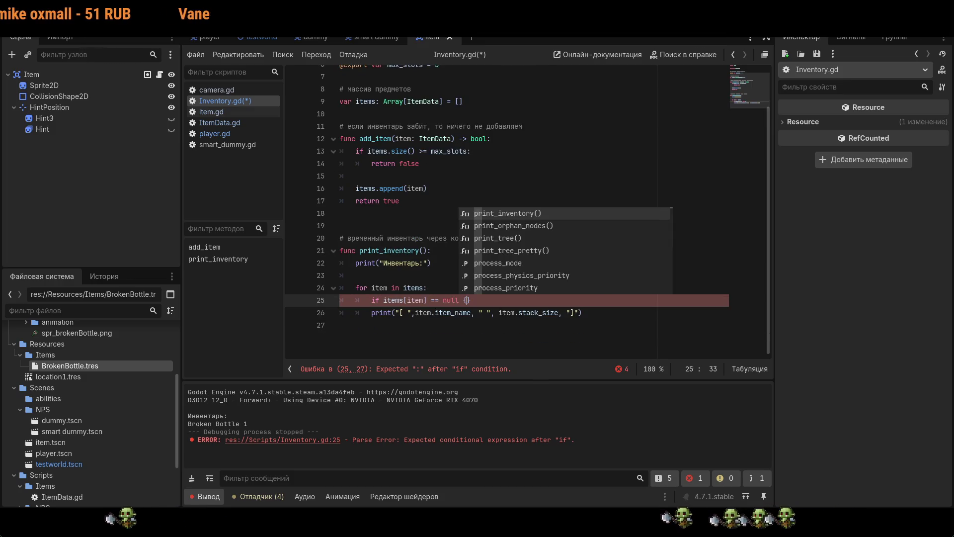
key("BackSpace")
type(":")
Step: Add an indented print("[ ]") under the null check, save the script, and run the game
key("Return")
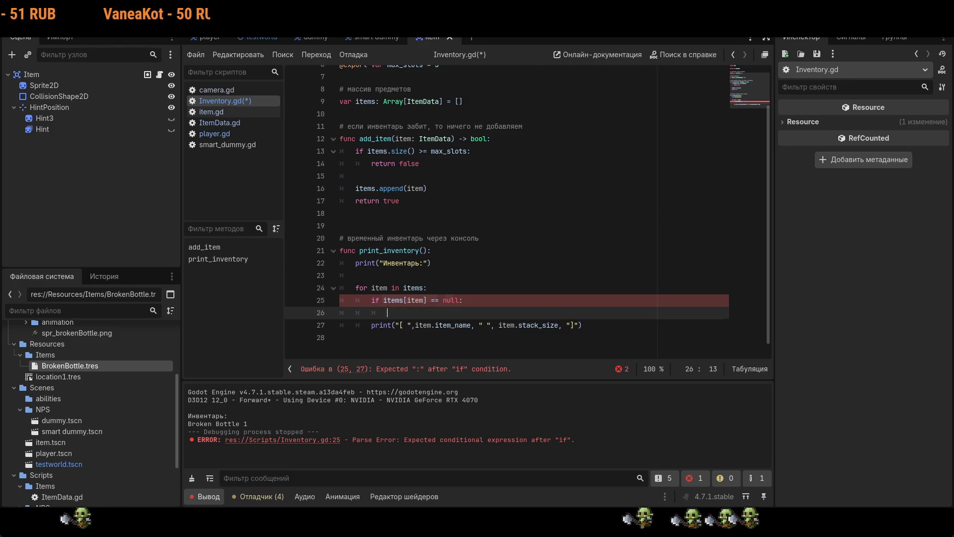
type("pr")
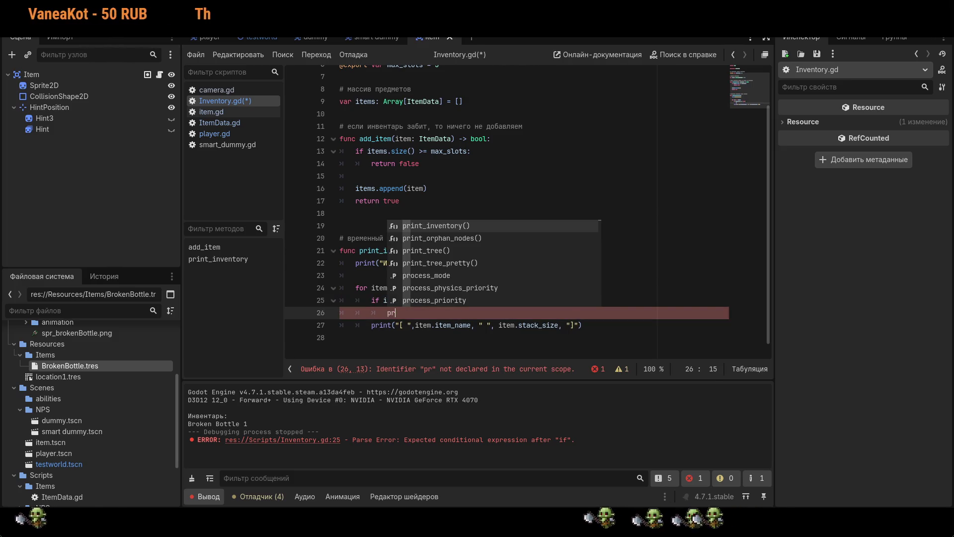
type("int(")
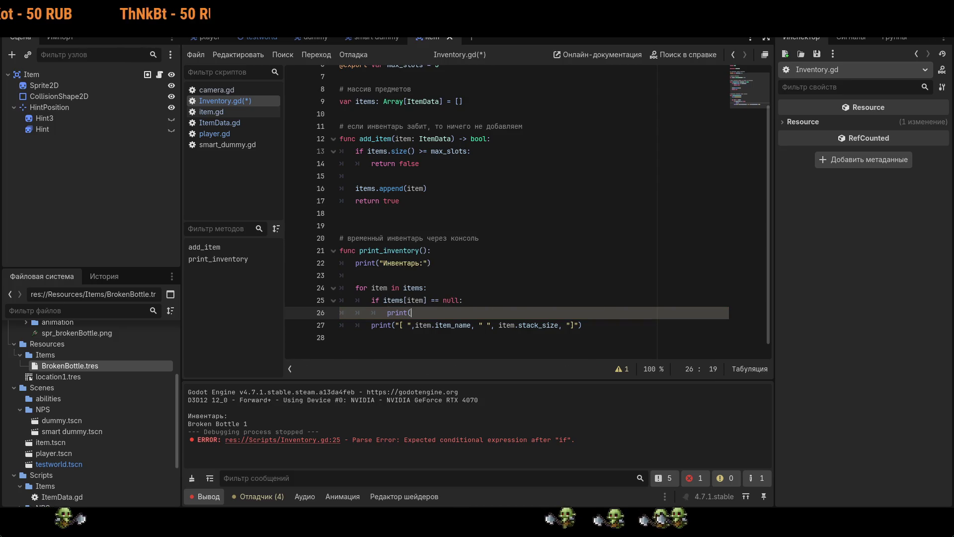
type("{")
scroll(507, 208, "up", 1)
key("BackSpace")
type("[")
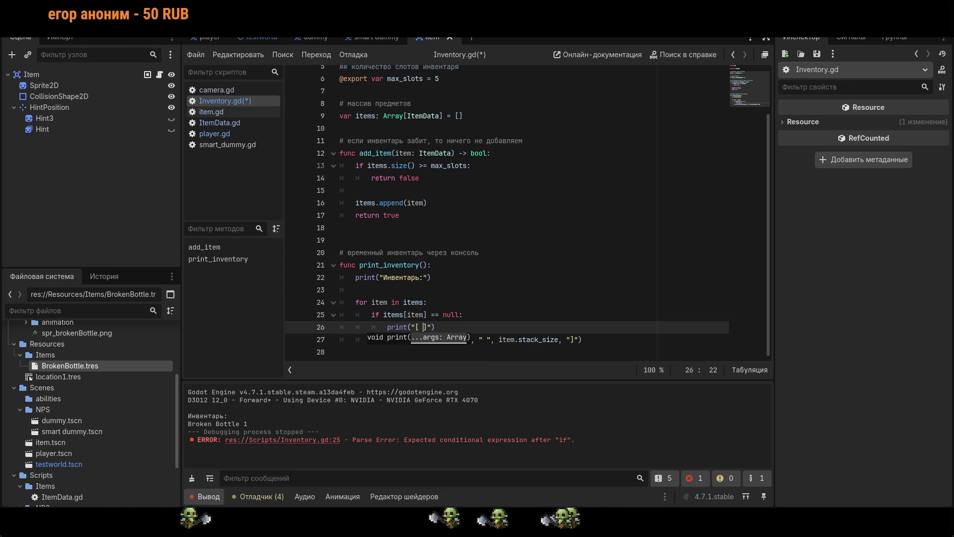
key("End")
key("ctrl+s")
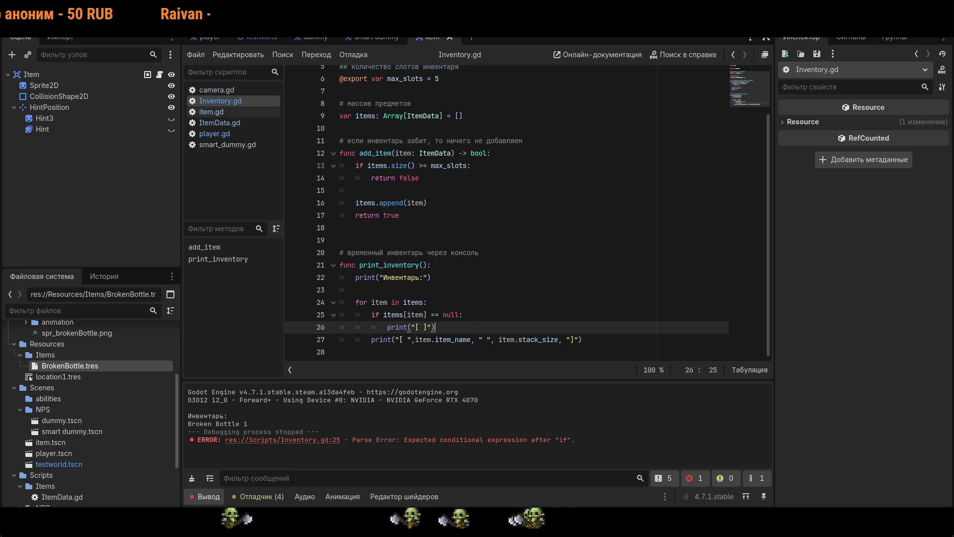
mouse_move(453, 339)
key("F5")
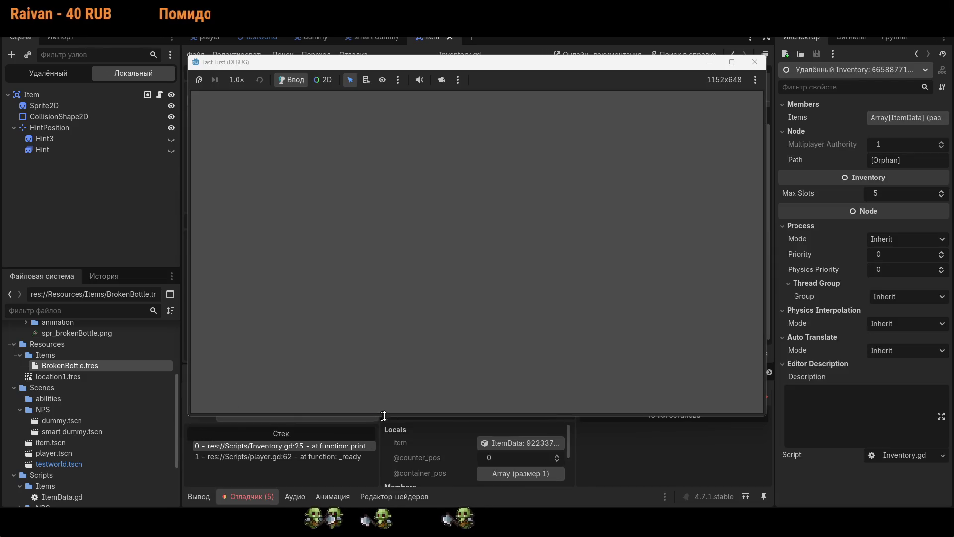
Step: Stop the game and read the invalid access error in the debugger's Errors list
left_click(755, 61)
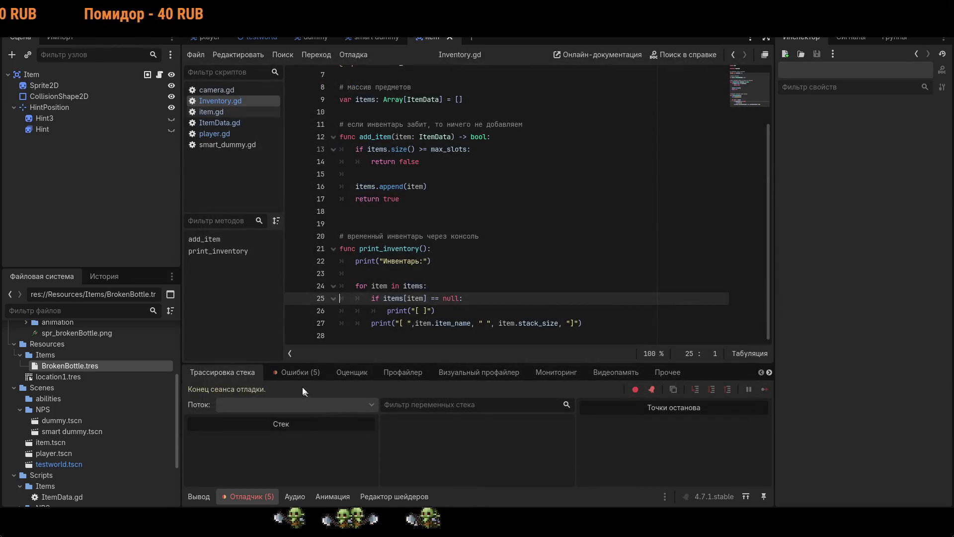
left_click(301, 373)
scroll(330, 416, "down", 3)
left_click(419, 470)
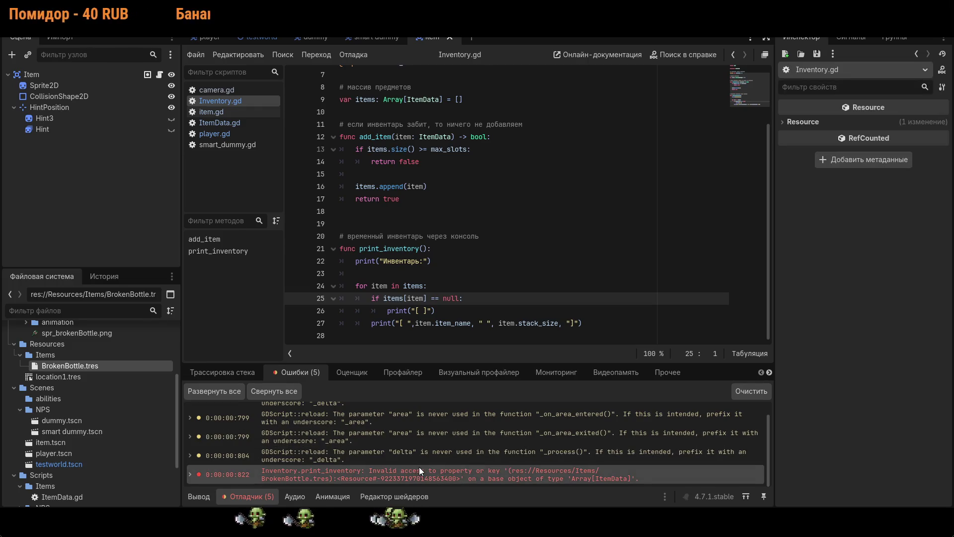
mouse_move(454, 481)
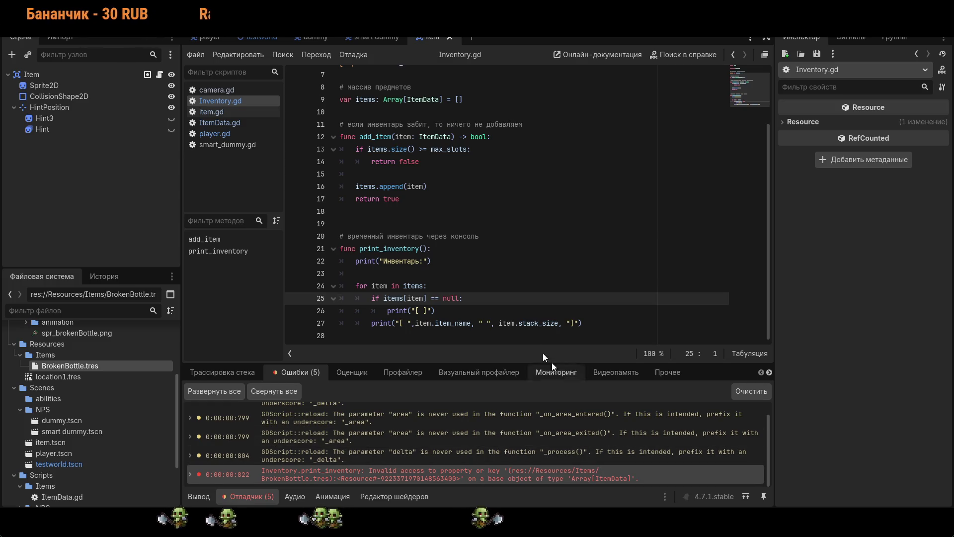
Step: Delete the null check and its print line (lines 25–26), then rerun the game
mouse_move(442, 323)
left_mouse_down()
mouse_move(431, 298)
mouse_move(433, 311)
mouse_move(372, 298)
left_mouse_up()
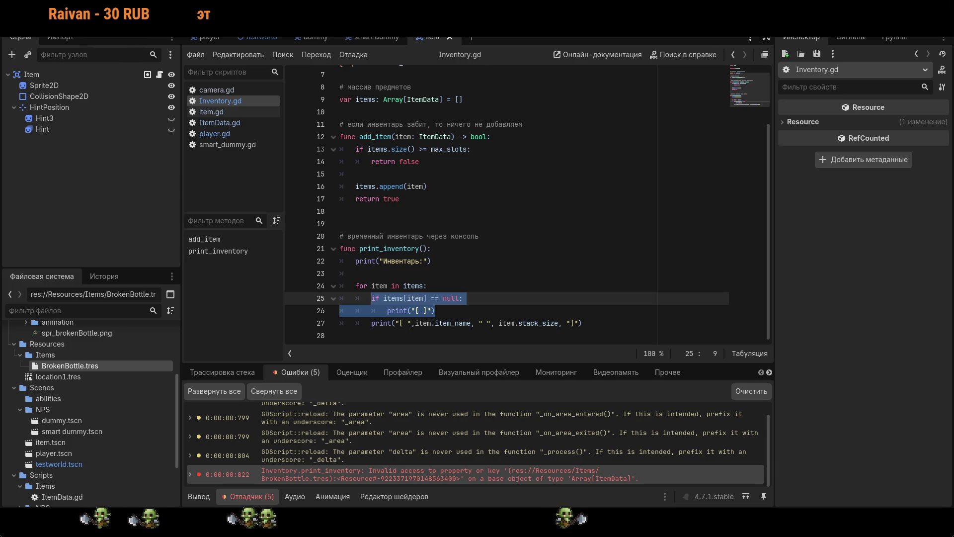
key("BackSpace")
key("BackSpace")
key("BackSpace")
key("BackSpace")
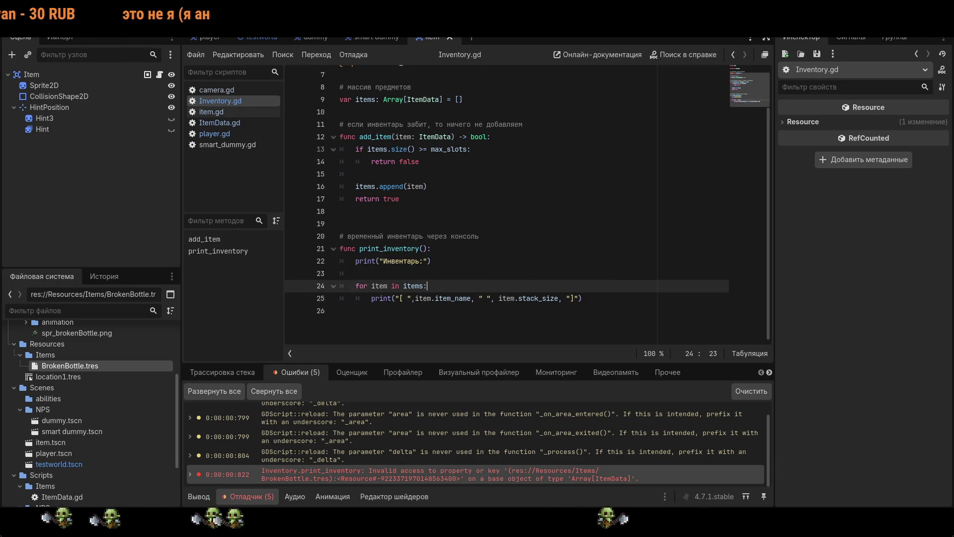
key("F5")
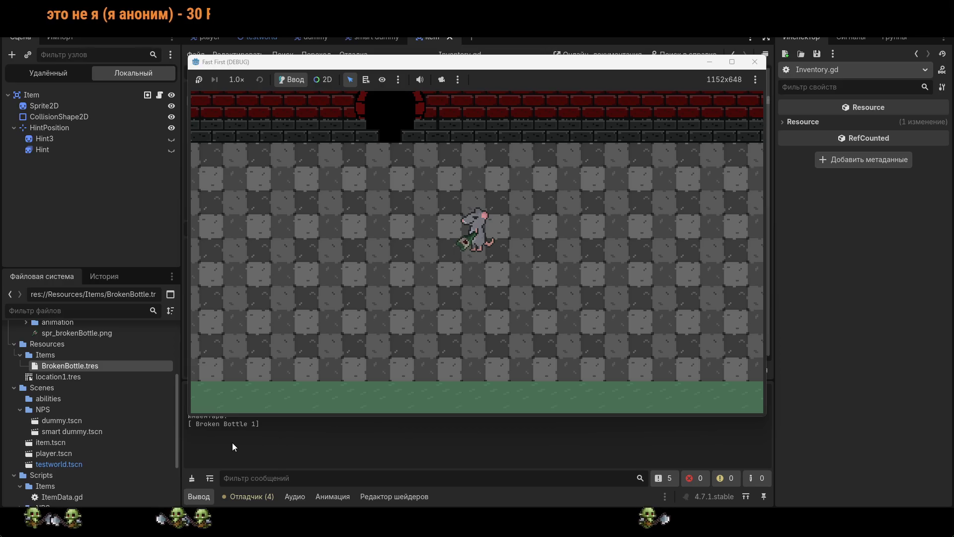
Step: Add a comma separator to the print line, save, and rerun to get "[ Broken Bottle, 1 ]"
left_click(755, 62)
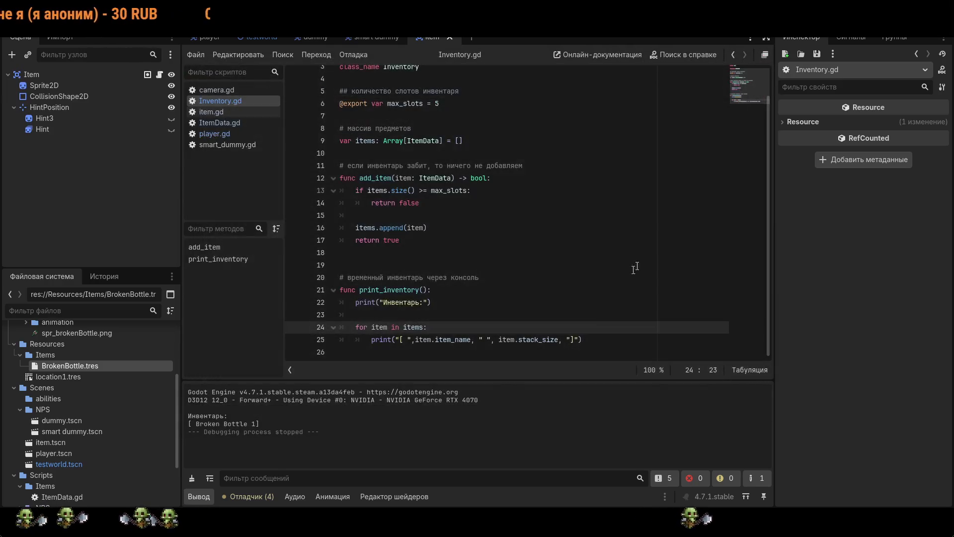
left_click(572, 340)
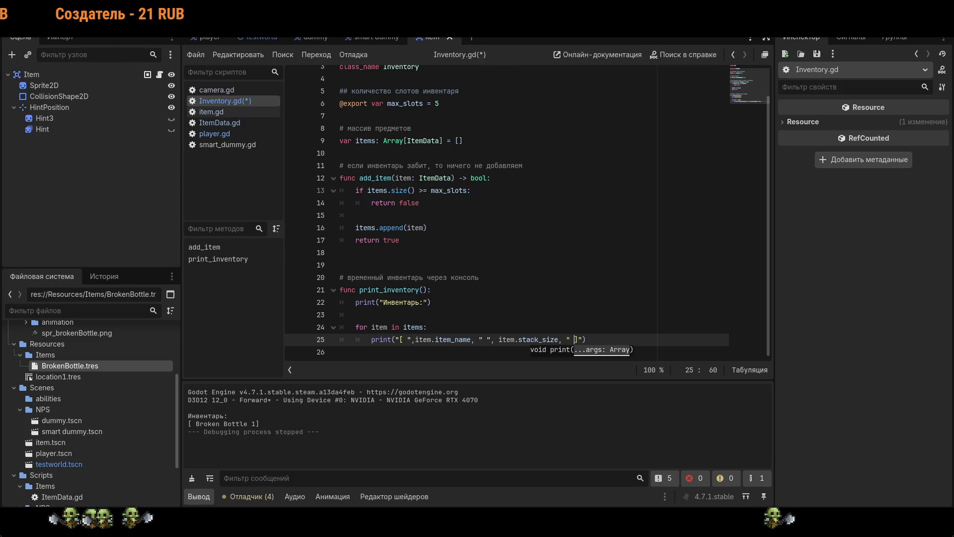
type(",")
key("ctrl+s")
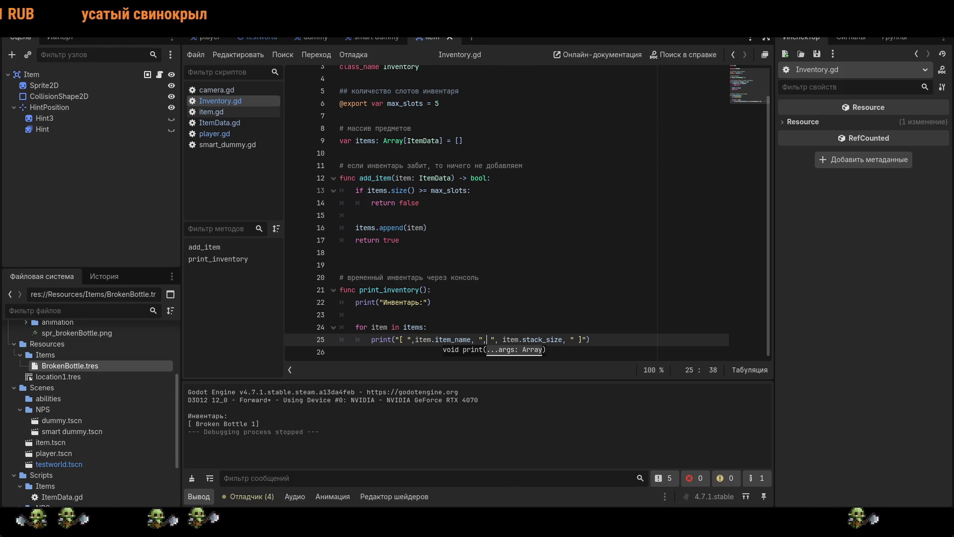
key("F5")
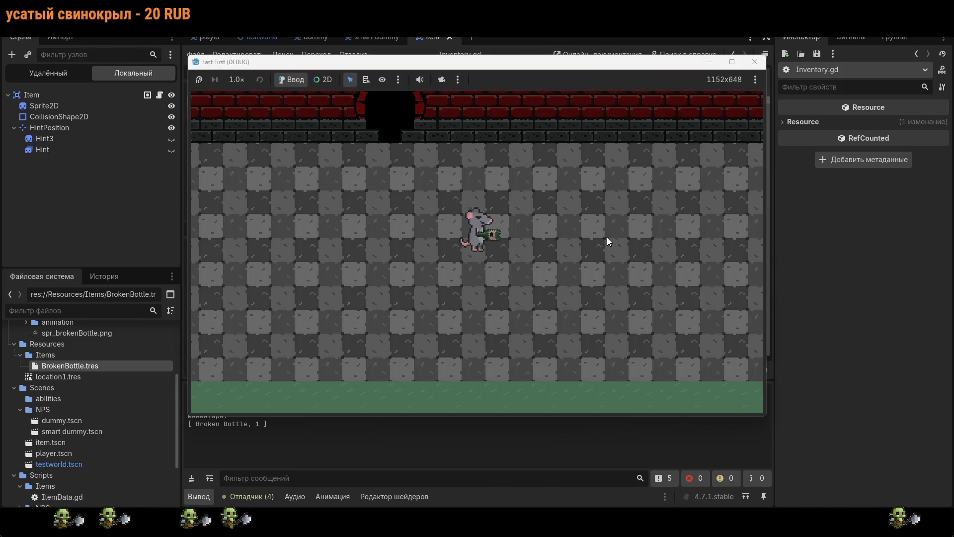
left_click(749, 62)
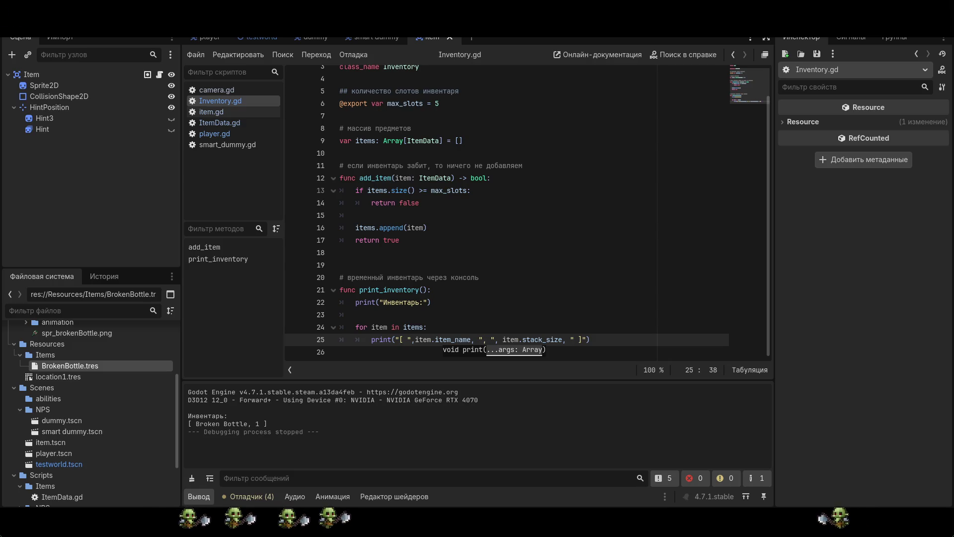
scroll(517, 154, "up", 1)
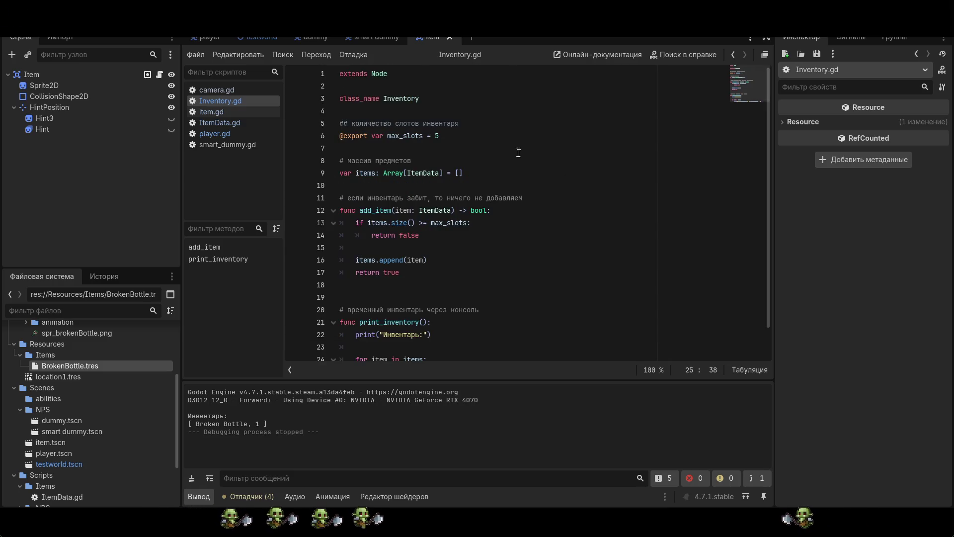
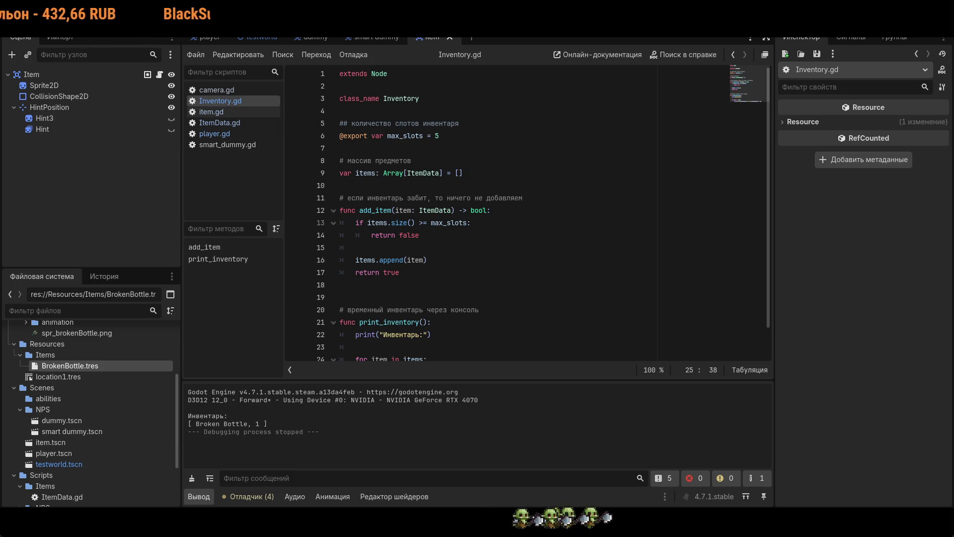
Step: Create a new folder named Inventory inside the Scripts folder
scroll(99, 422, "down", 5)
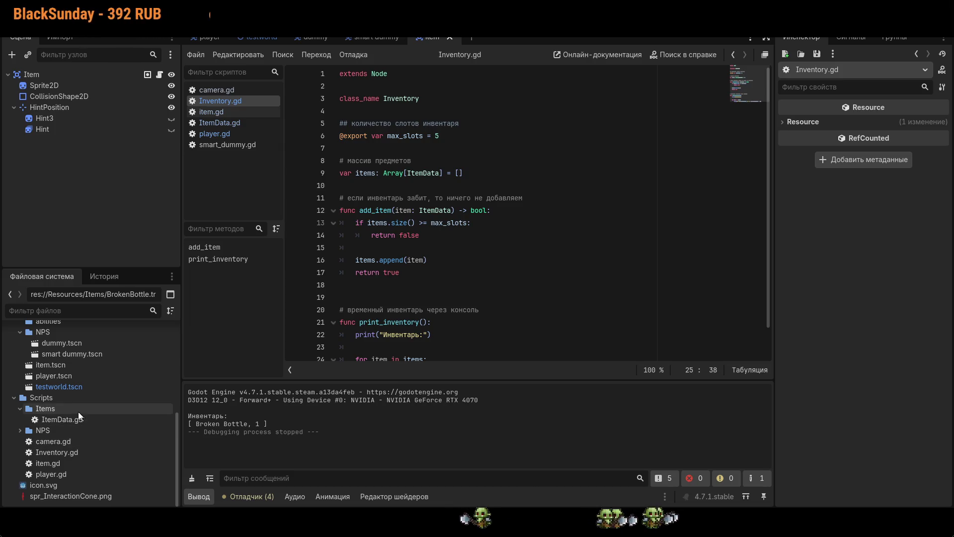
right_click(67, 397)
mouse_move(123, 337)
left_click(270, 330)
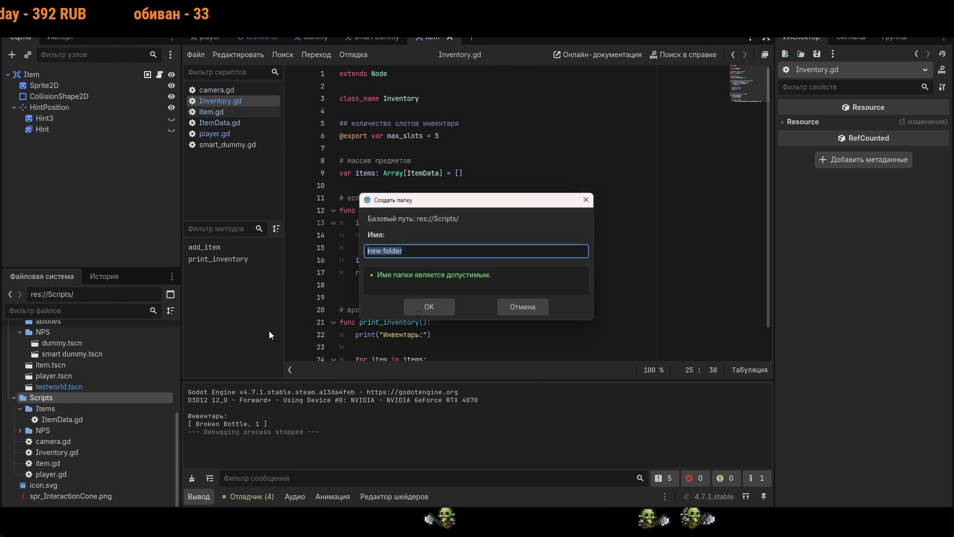
type("Inven")
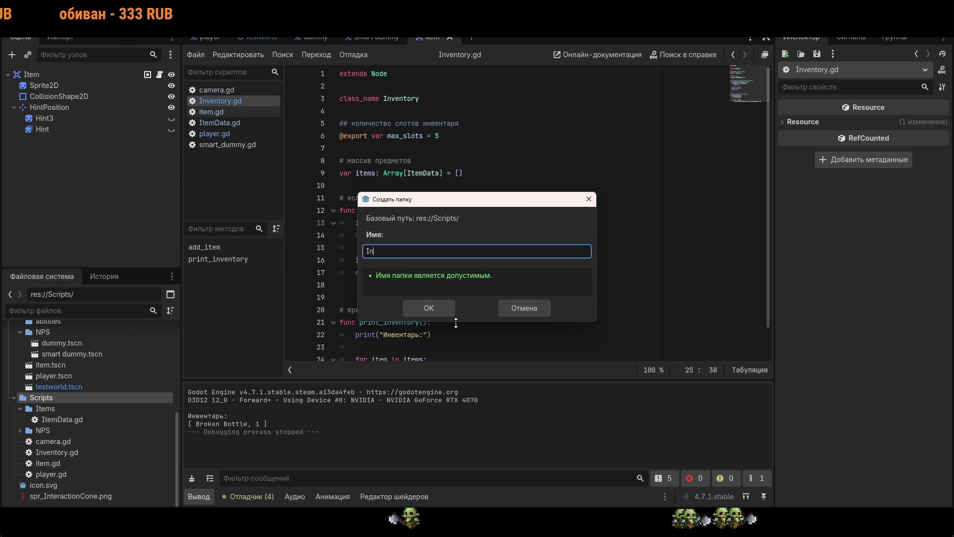
type("tory")
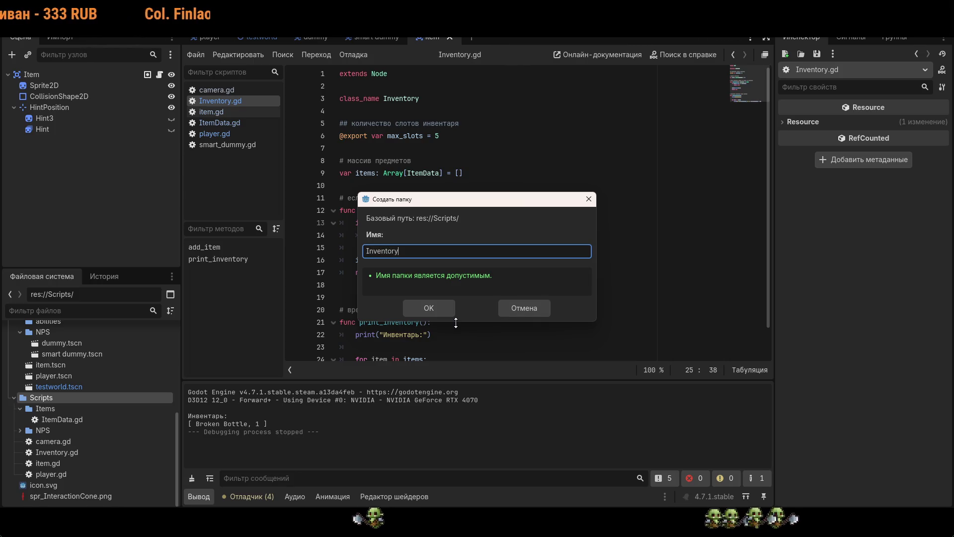
key("Return")
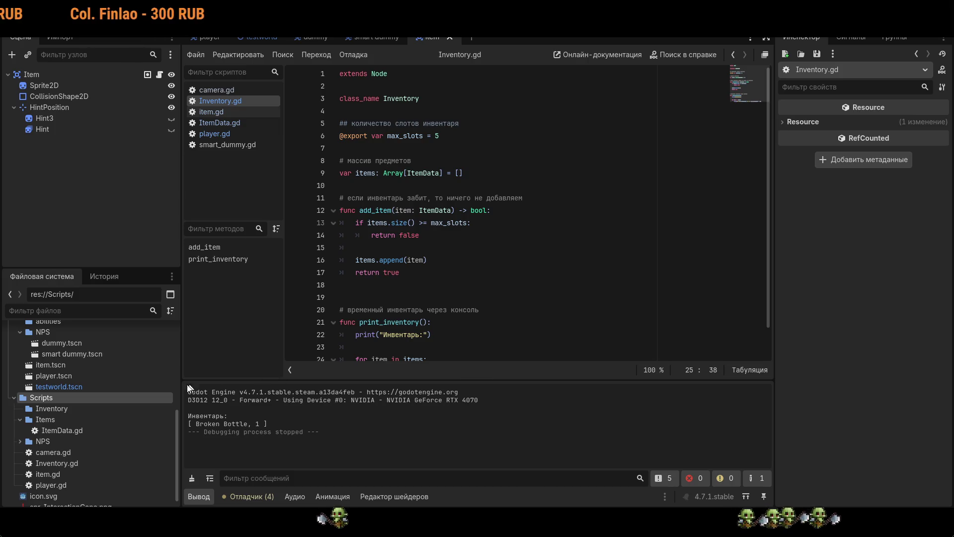
Step: Move Inventory.gd into the Inventory folder and return to the player scene
scroll(159, 393, "down", 1)
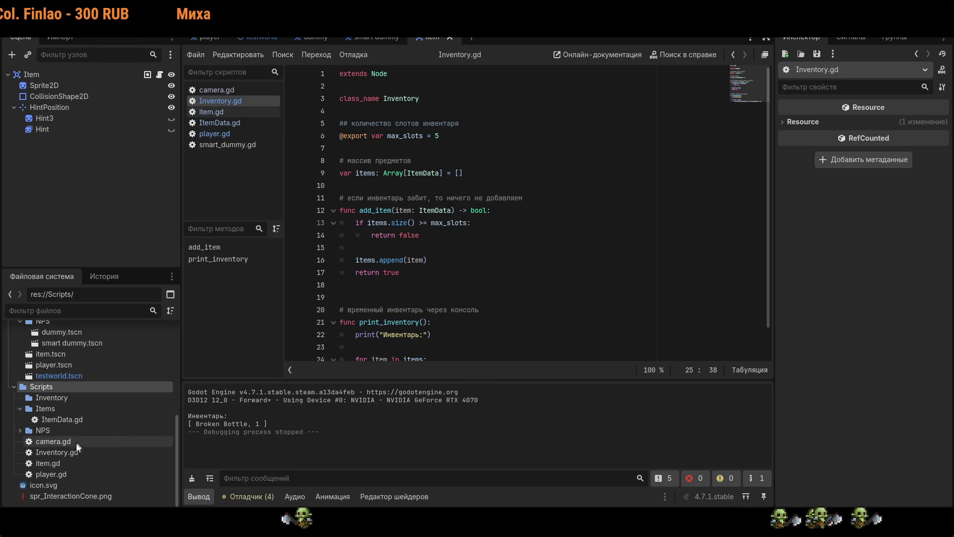
left_click_drag(67, 453, 52, 398)
left_click(447, 286)
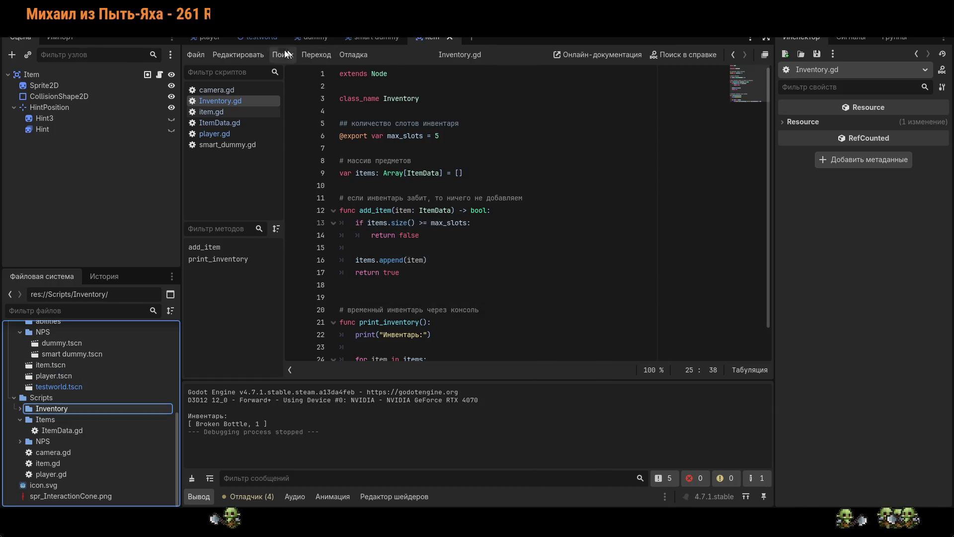
left_click(219, 39)
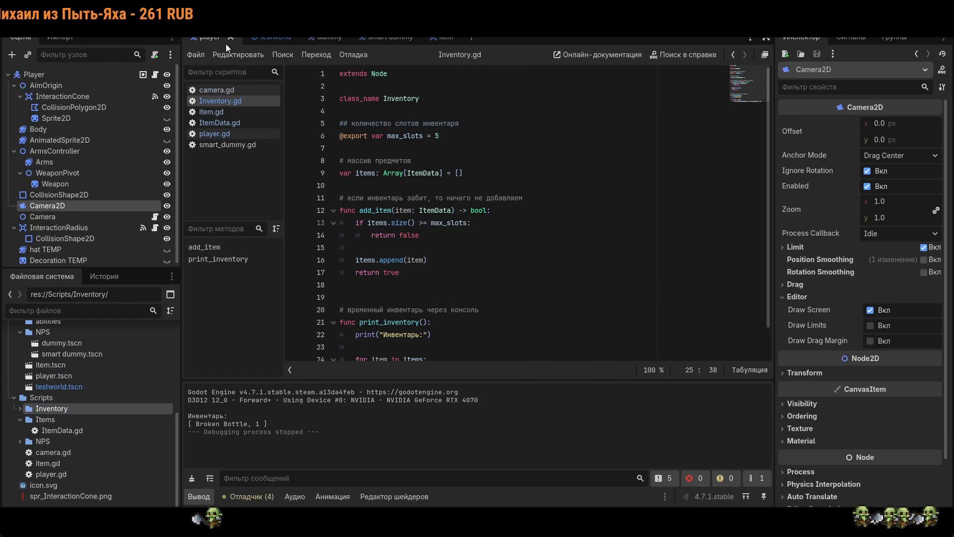
Step: Replace the inventory test lines in player.gd's _ready with pass, then go back to Inventory.gd
left_click(230, 134)
key("Up")
key("Up")
key("End")
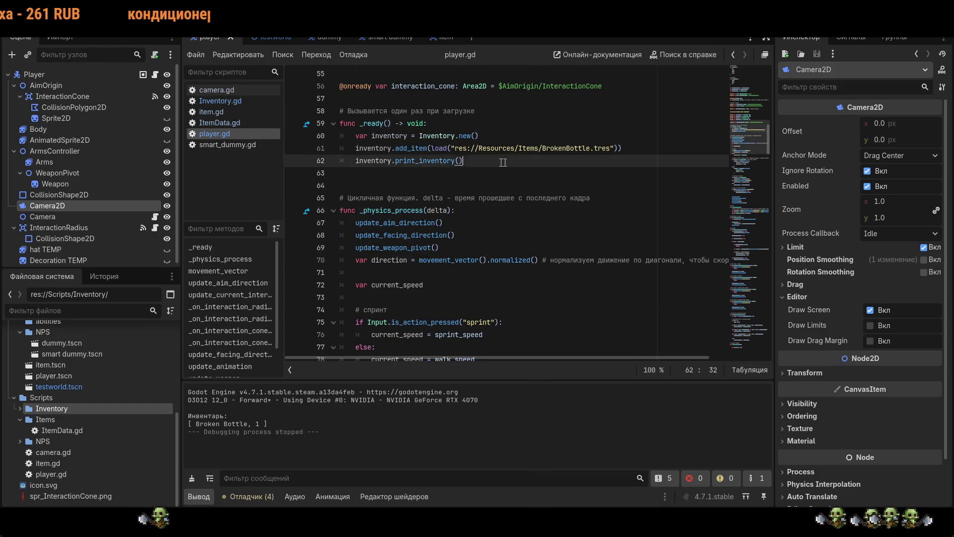
key("shift+Up")
key("shift+Up")
key("shift+Home")
type("pa")
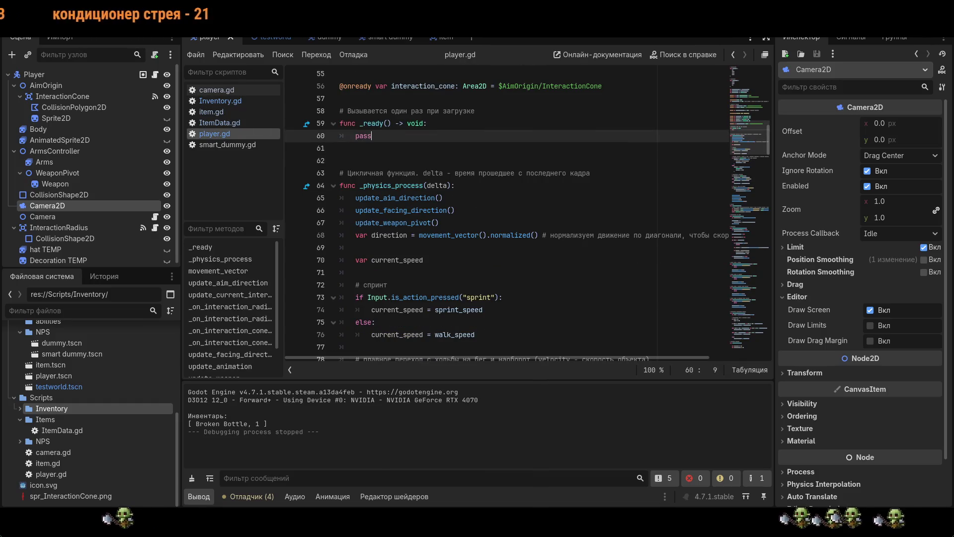
type("ss")
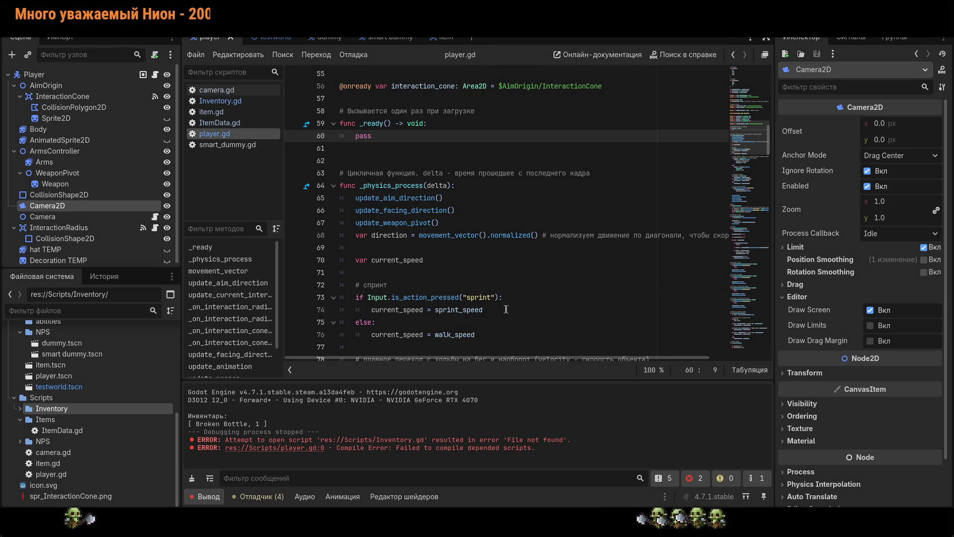
left_click(224, 100)
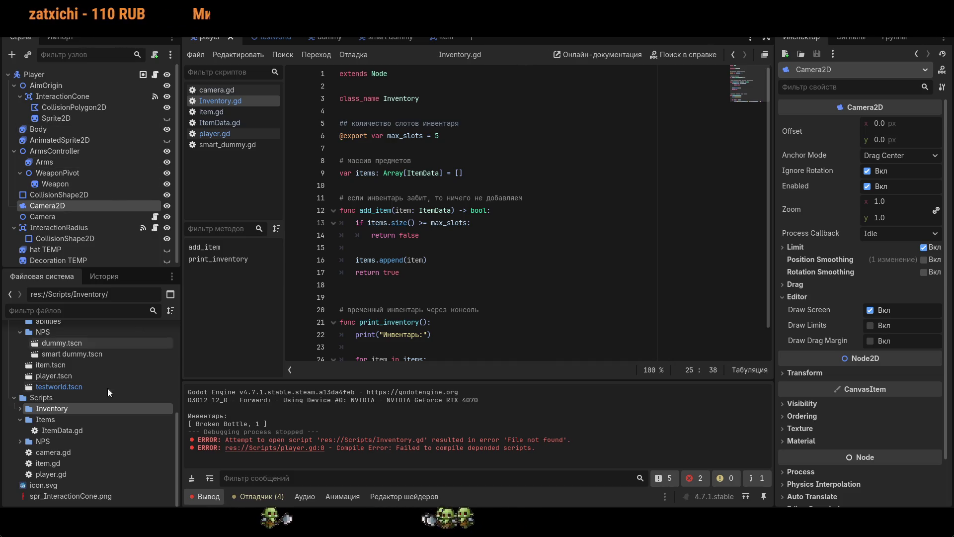
Step: Create a script named InventorySlot.gd in the Scripts/Inventory folder
left_click(20, 409)
right_click(53, 408)
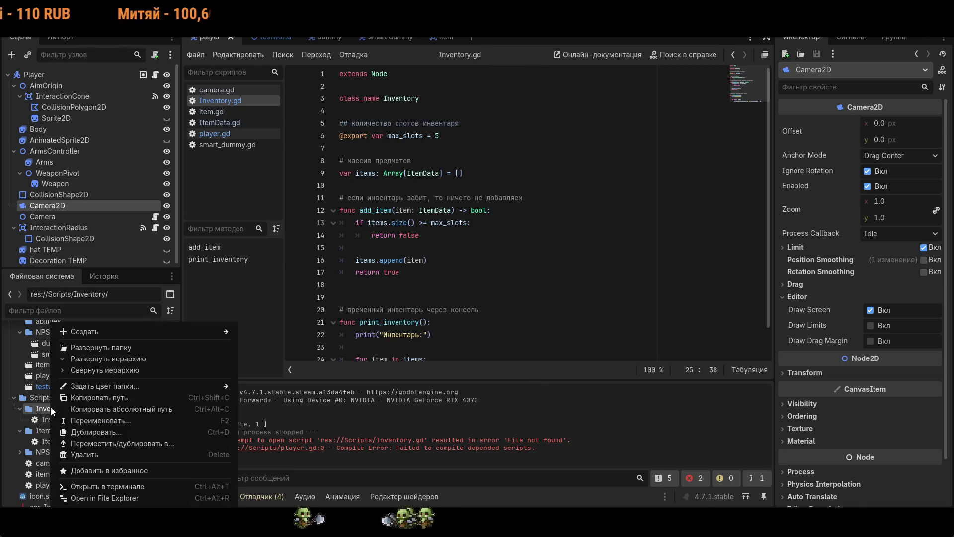
mouse_move(226, 332)
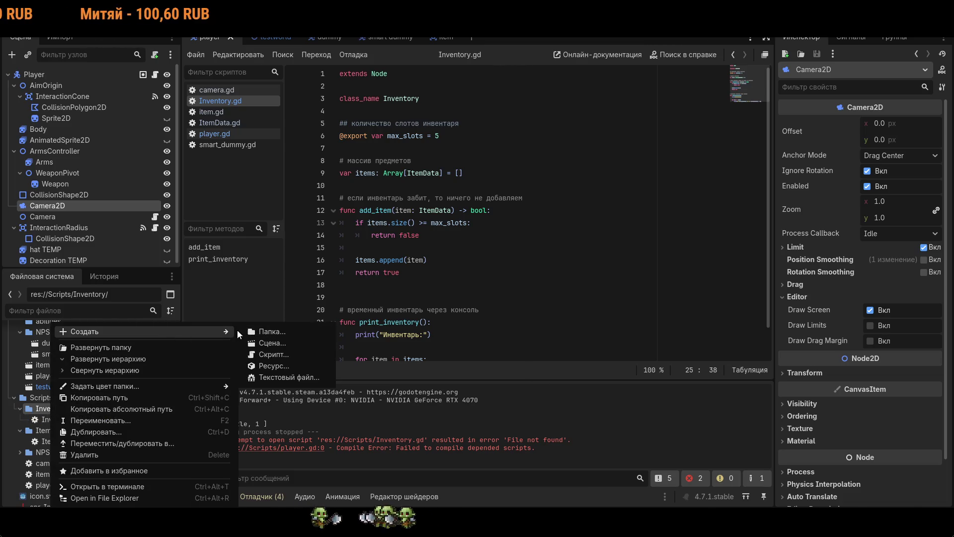
left_click(279, 356)
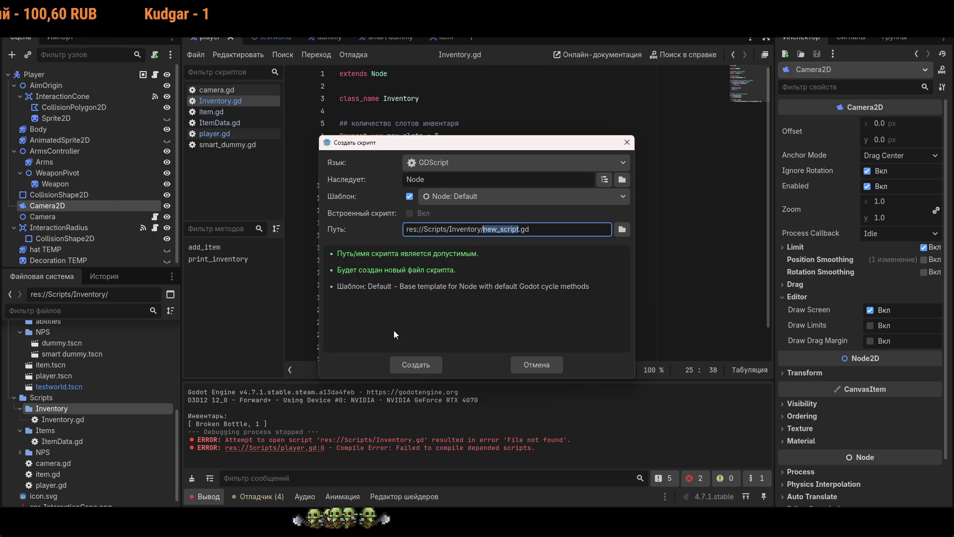
type("Inventory")
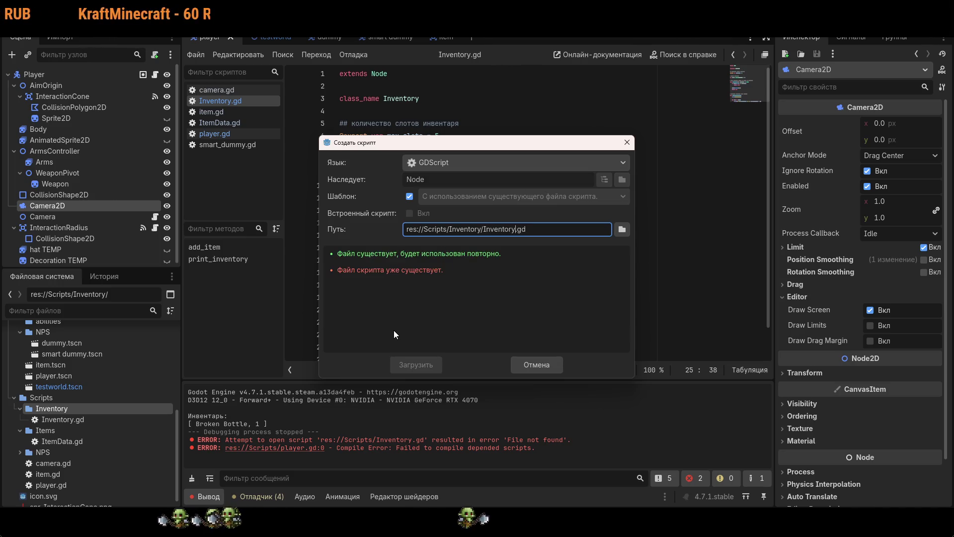
type("Slot")
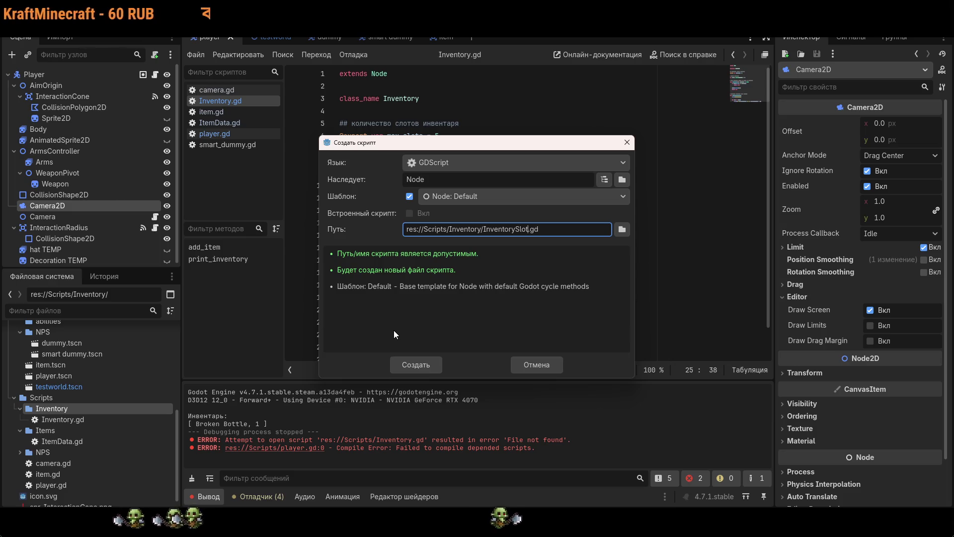
key("Return")
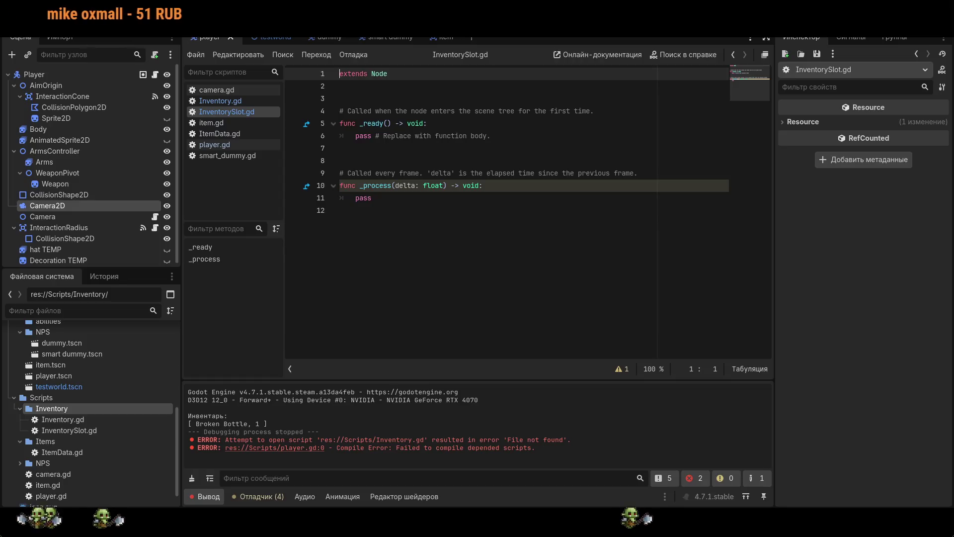
Step: Make InventorySlot.gd extend Resource with class_name InventorySlot, and save it
left_click_drag(412, 194, 367, 74)
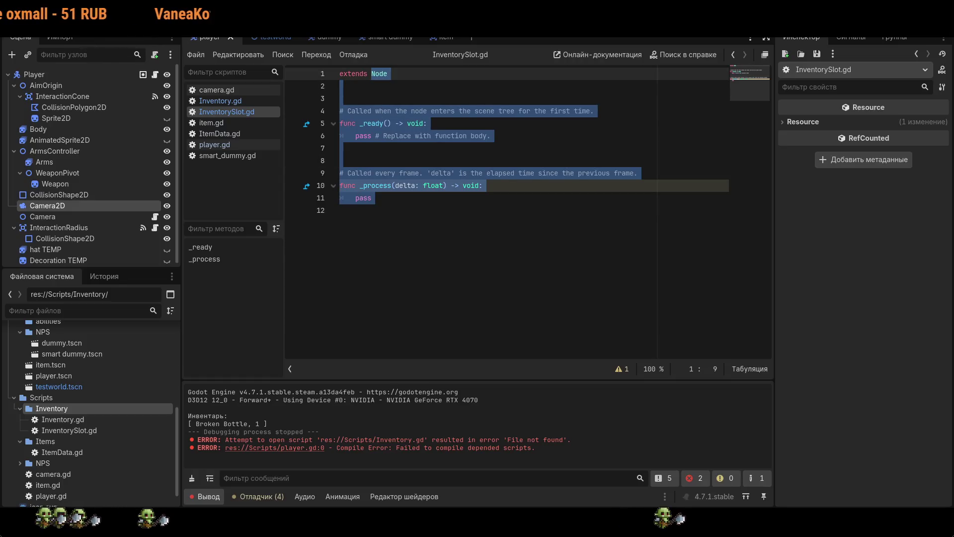
type("Resour")
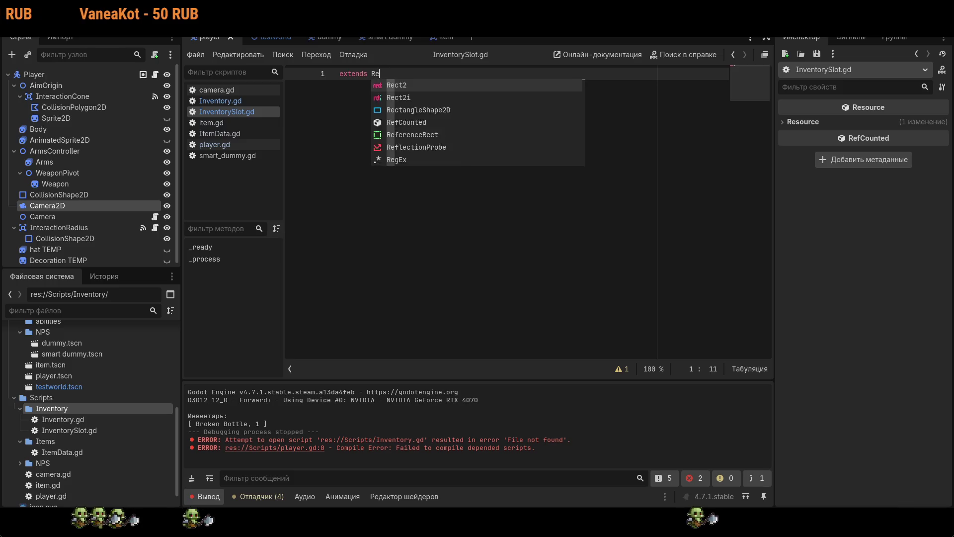
key("Return")
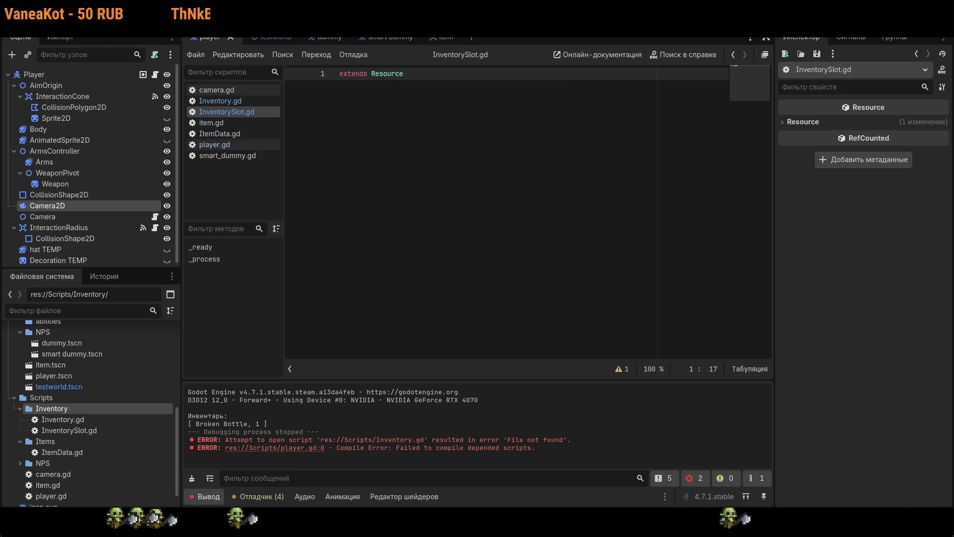
key("Return")
key("Return")
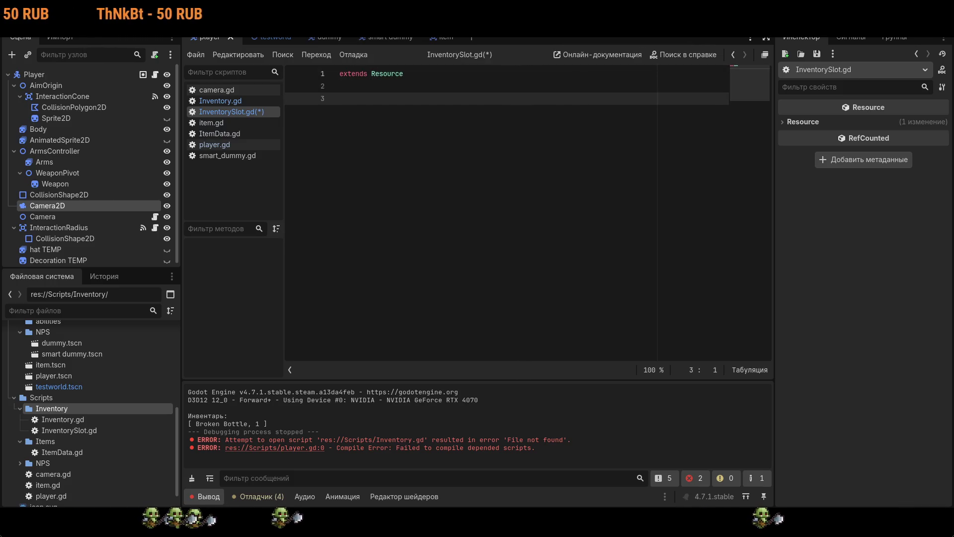
type("ca")
key("BackSpace")
type("l")
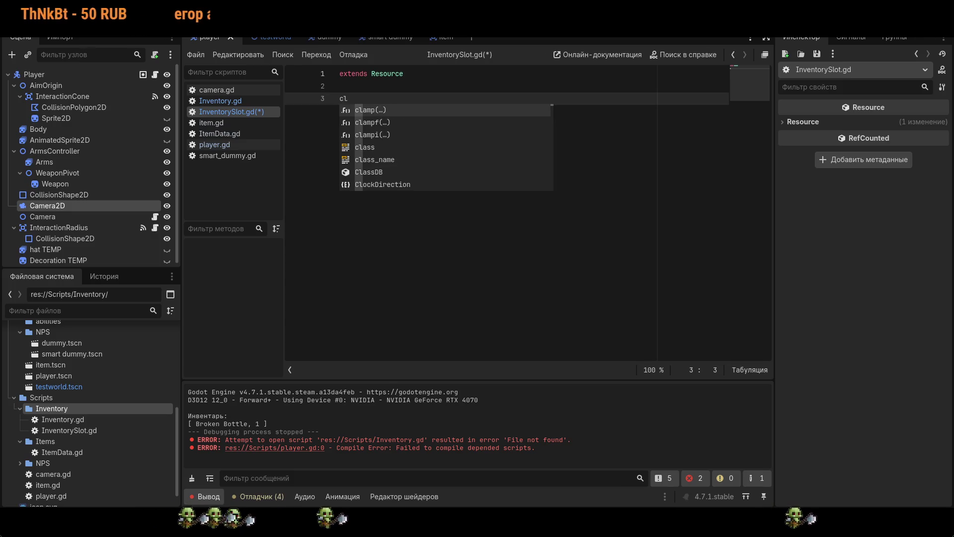
type("a")
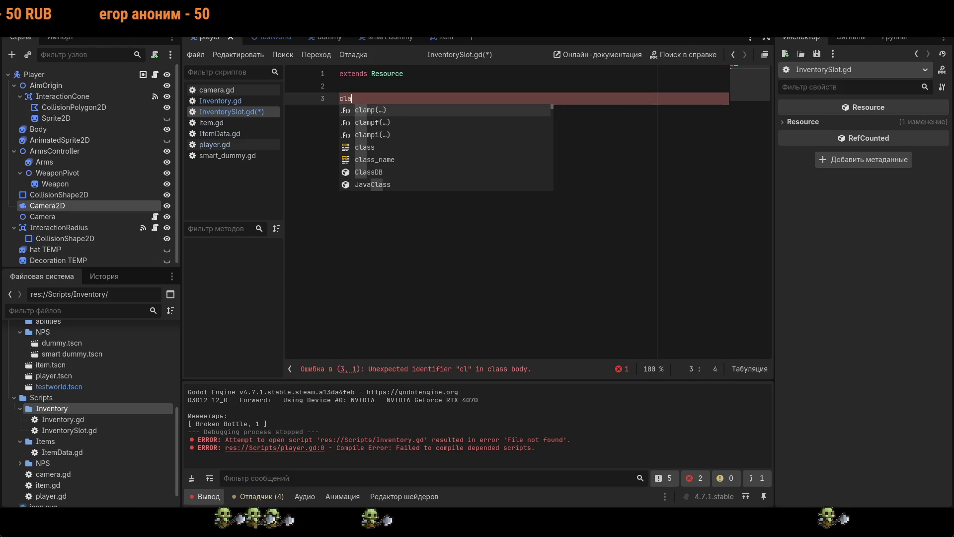
key("Down")
key("Down")
key("Down")
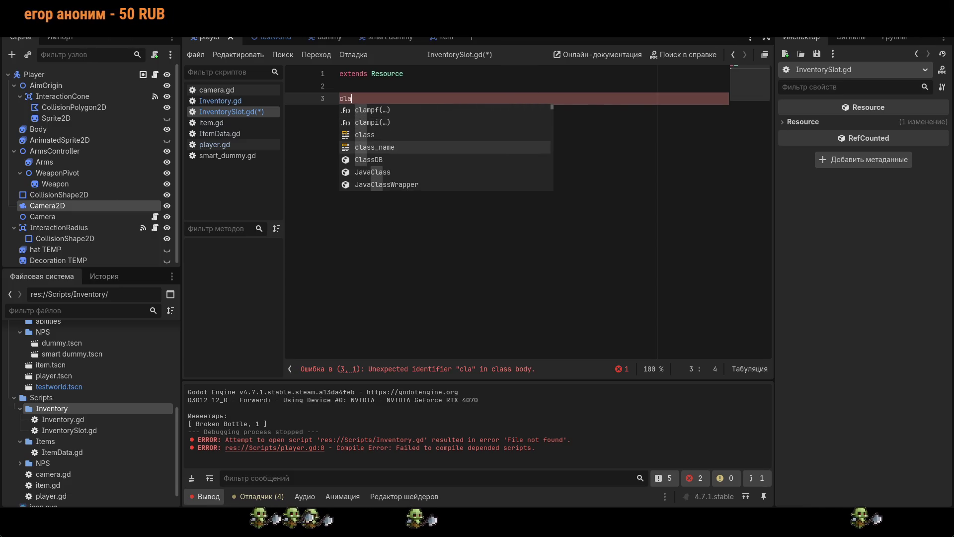
key("Return")
type("In")
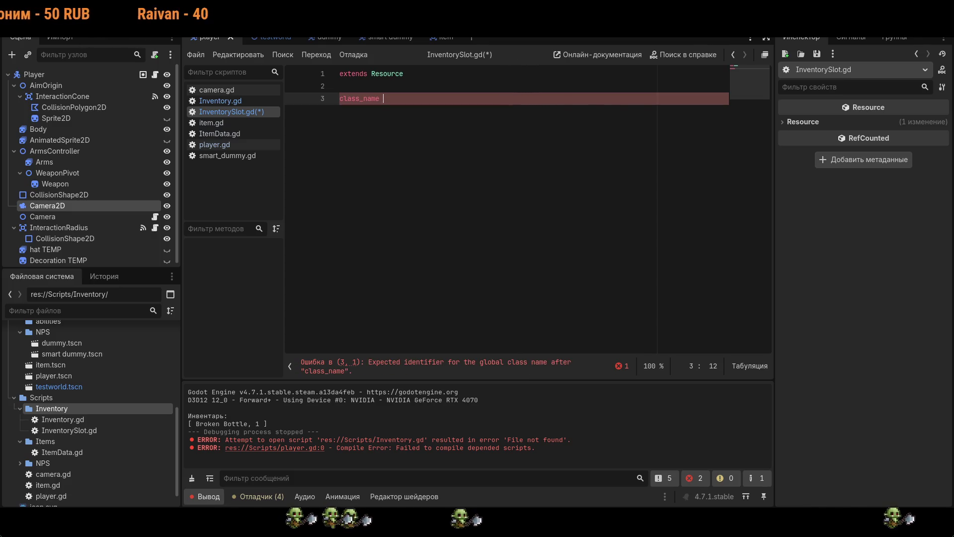
type("ventor")
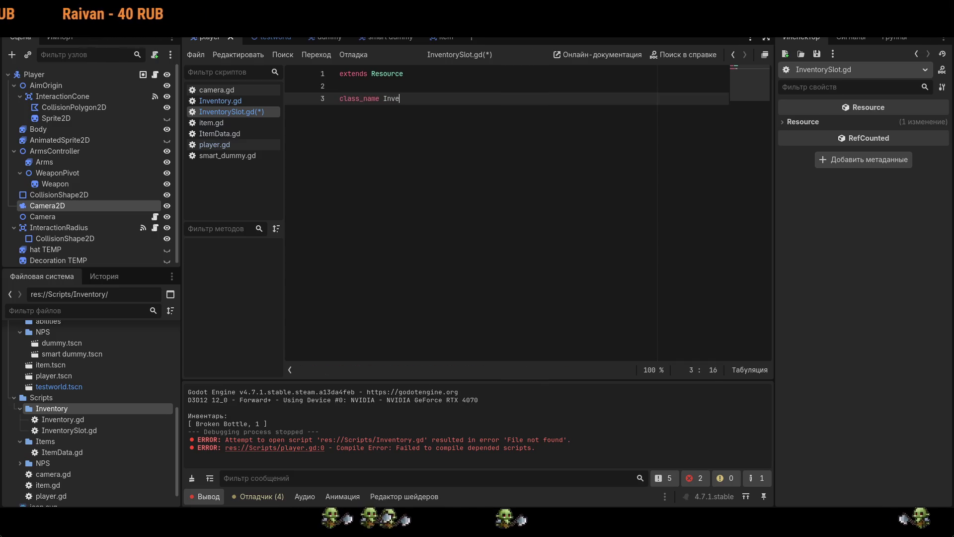
type("ySlot")
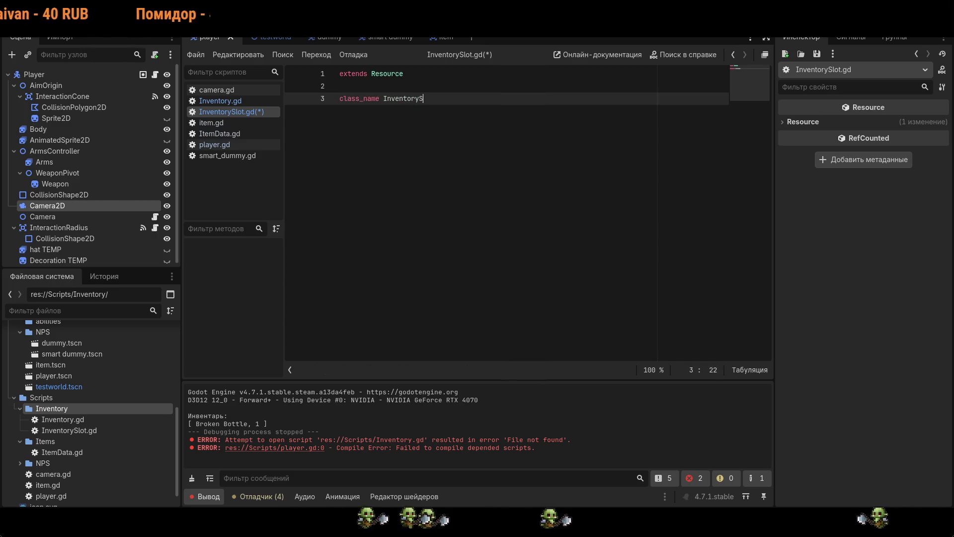
key("Return")
key("Return")
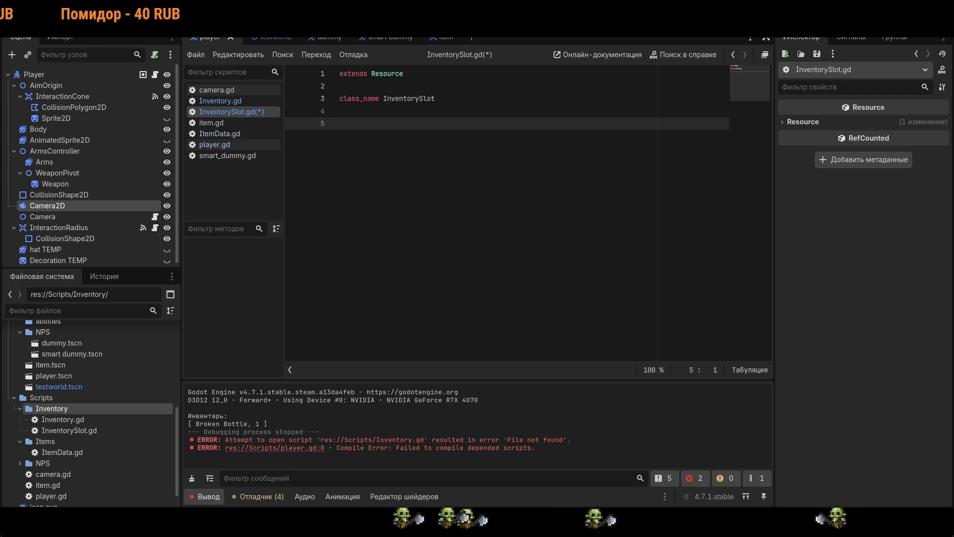
key("ctrl+s")
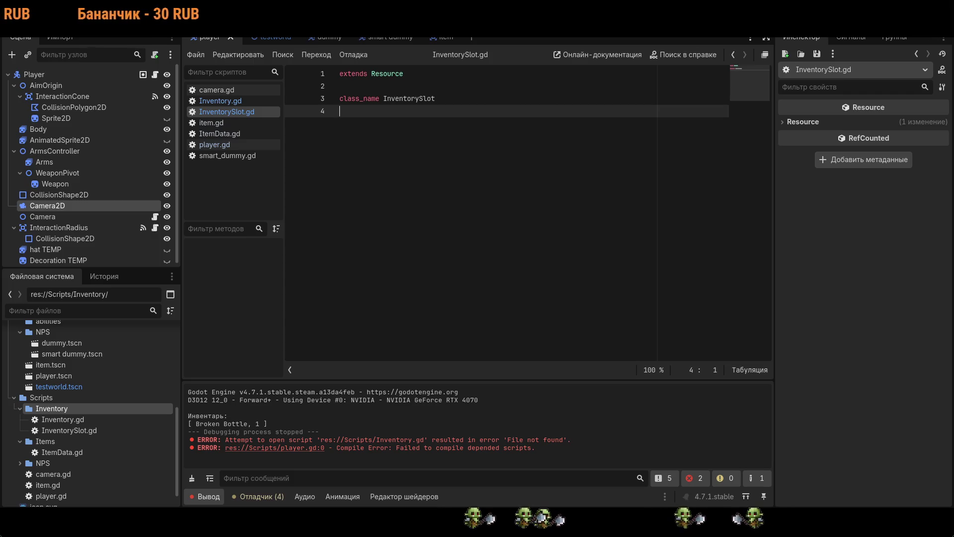
Step: Add the exported properties item: ItemData and count = 0, and save the script
key("Return")
type("@export var item")
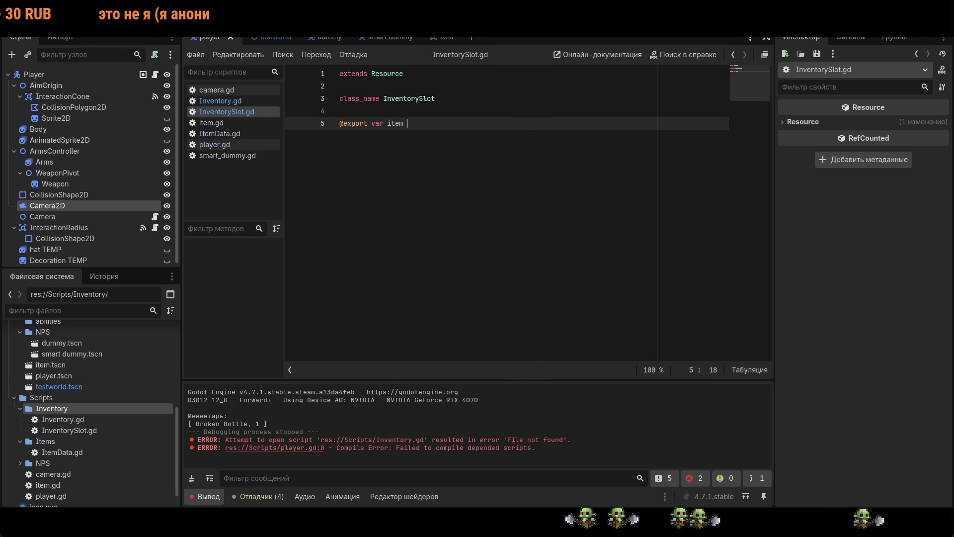
type("I")
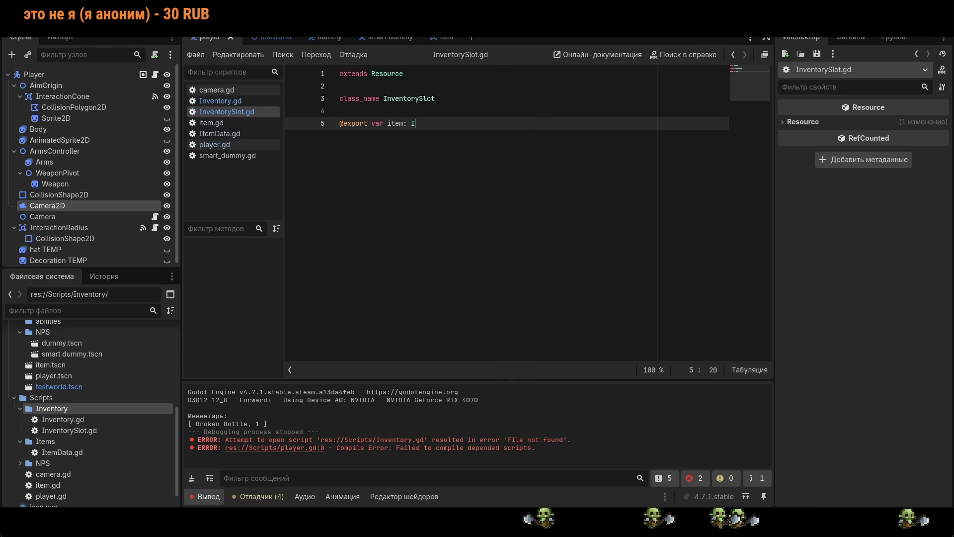
key("Down")
key("Down")
key("Down")
key("Up")
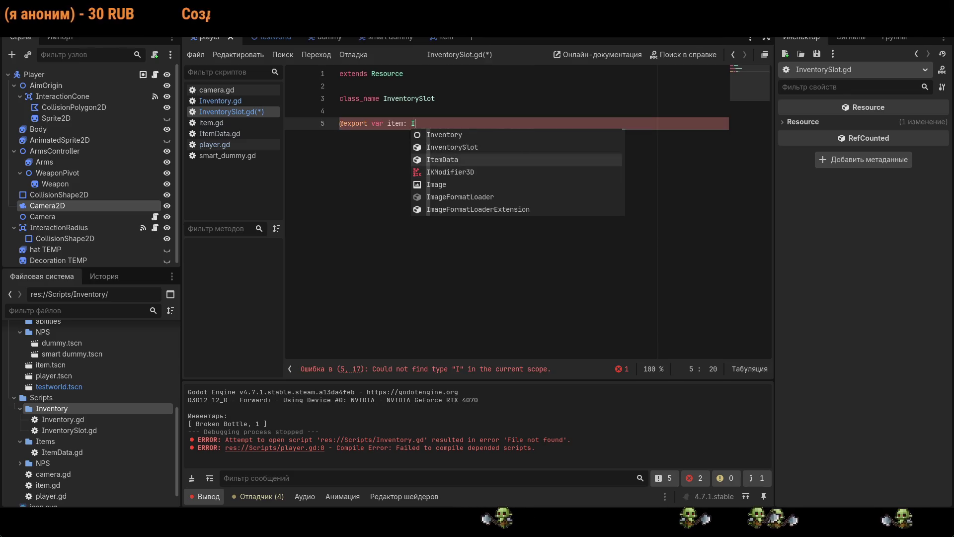
key("Return")
key("Return")
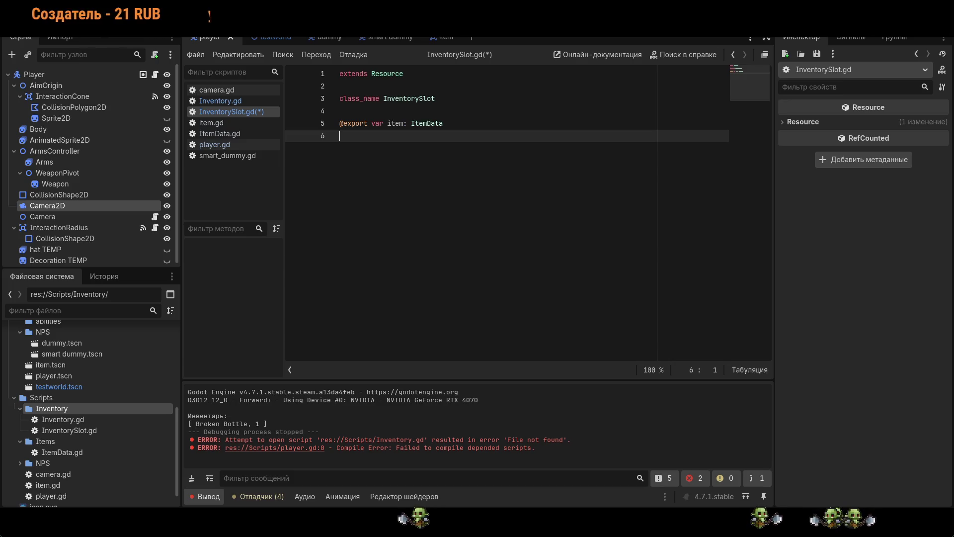
key("Down")
key("Return")
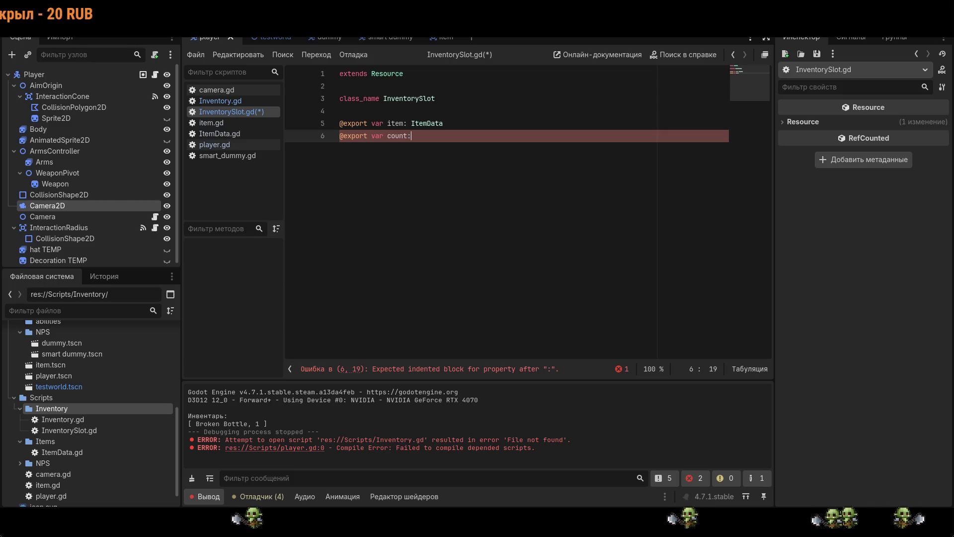
key("ctrl+s")
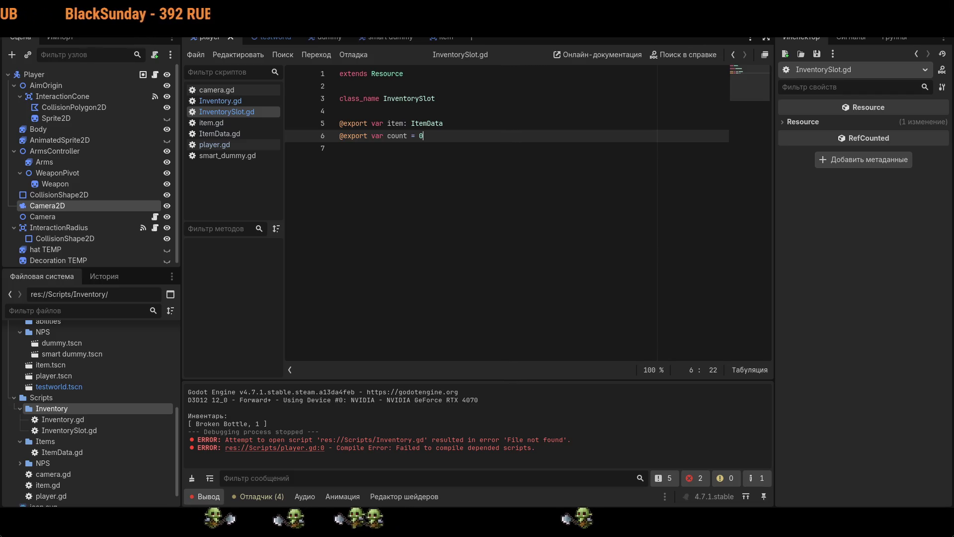
Step: In Inventory.gd, comment out the items: Array[ItemData] declaration on line 9
left_click(243, 106)
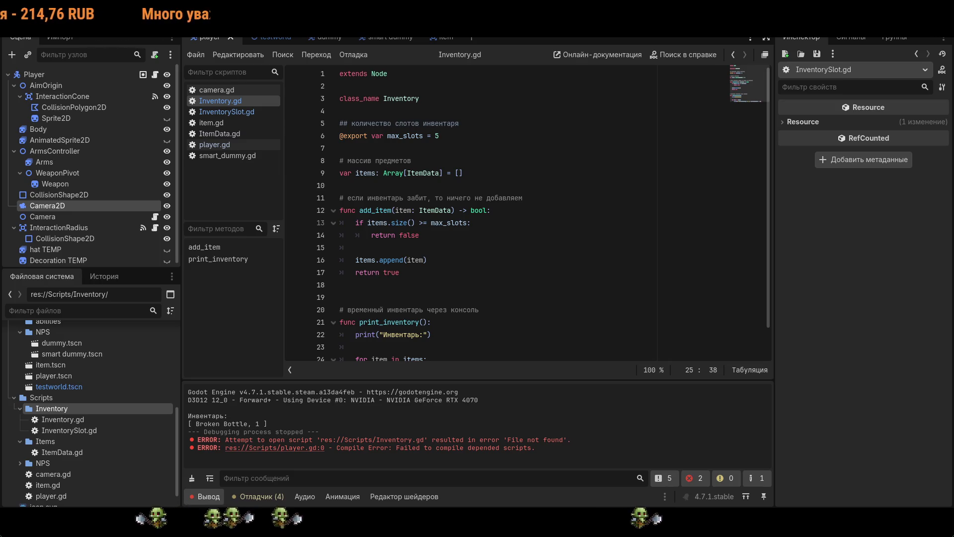
scroll(497, 214, "down", 1)
scroll(497, 213, "up", 1)
left_click(484, 260)
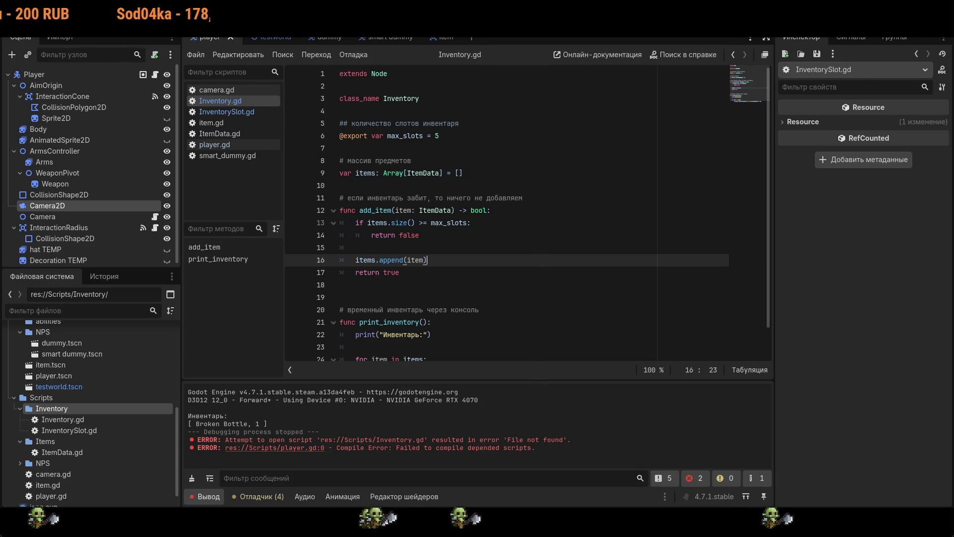
mouse_move(463, 173)
left_mouse_down()
mouse_move(343, 161)
mouse_move(380, 173)
mouse_move(341, 173)
left_mouse_up()
left_click(344, 173)
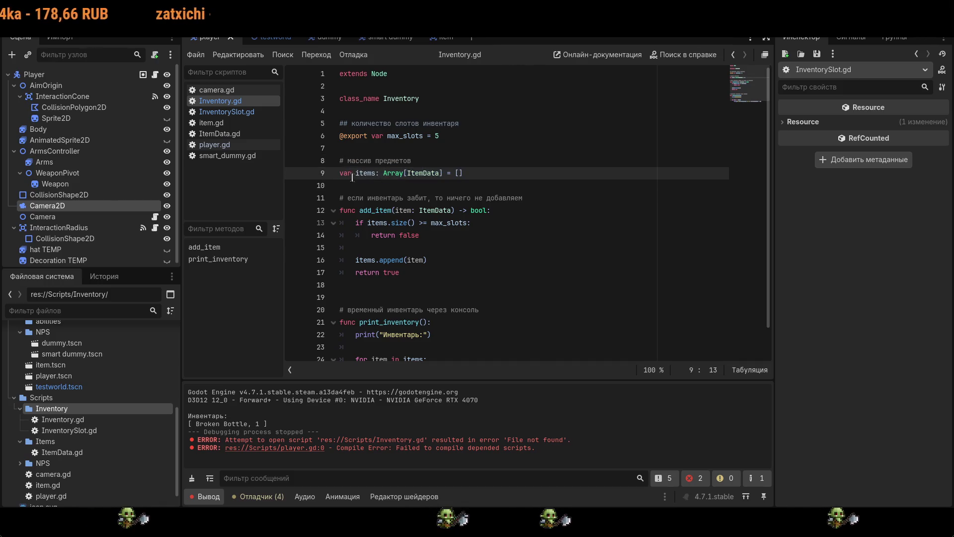
type("#")
key("Return")
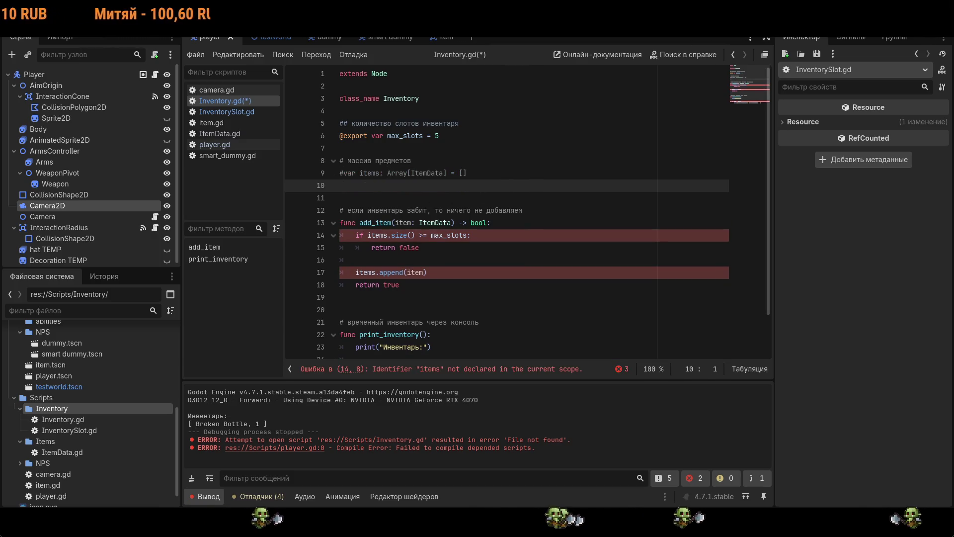
Step: Declare var slots: Array[InventorySlot] = [] below the commented items line and save
type("var ")
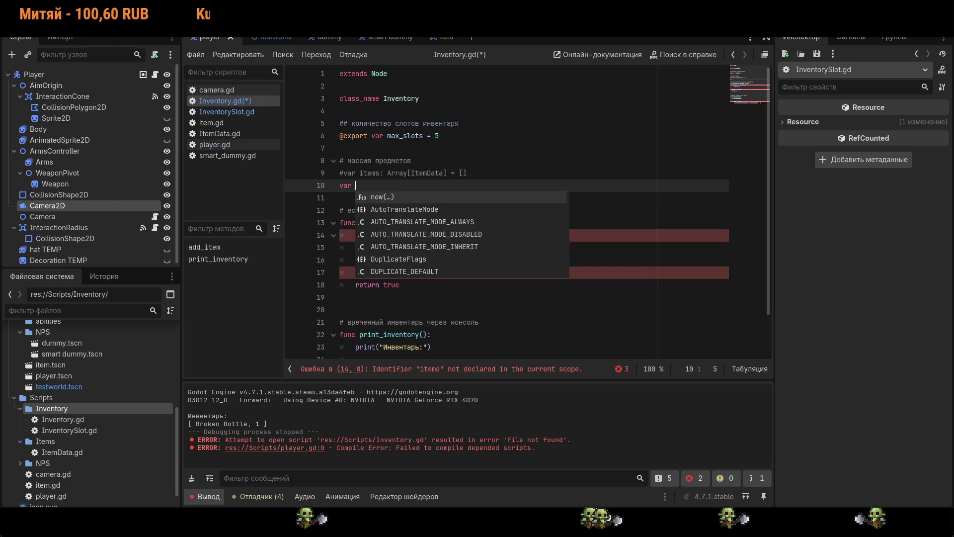
type("slo")
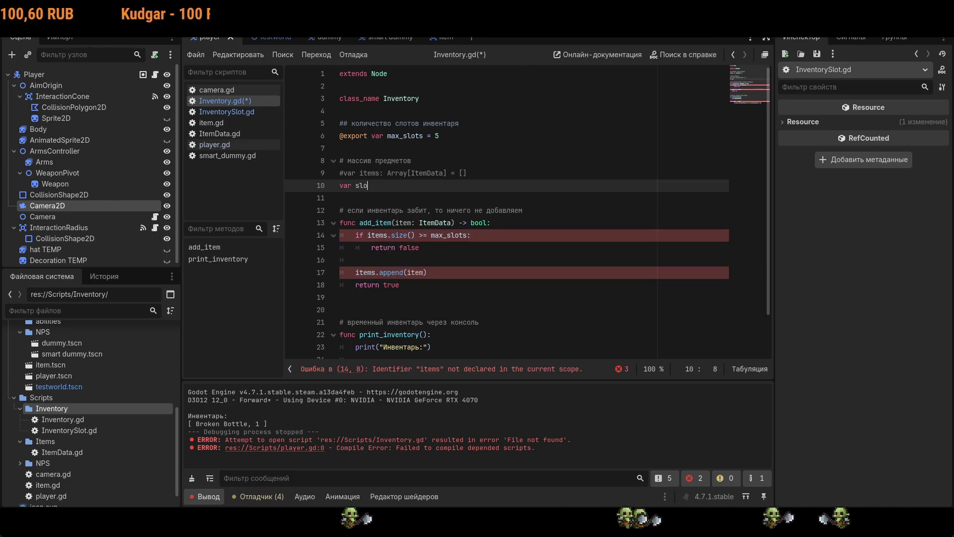
type("ts")
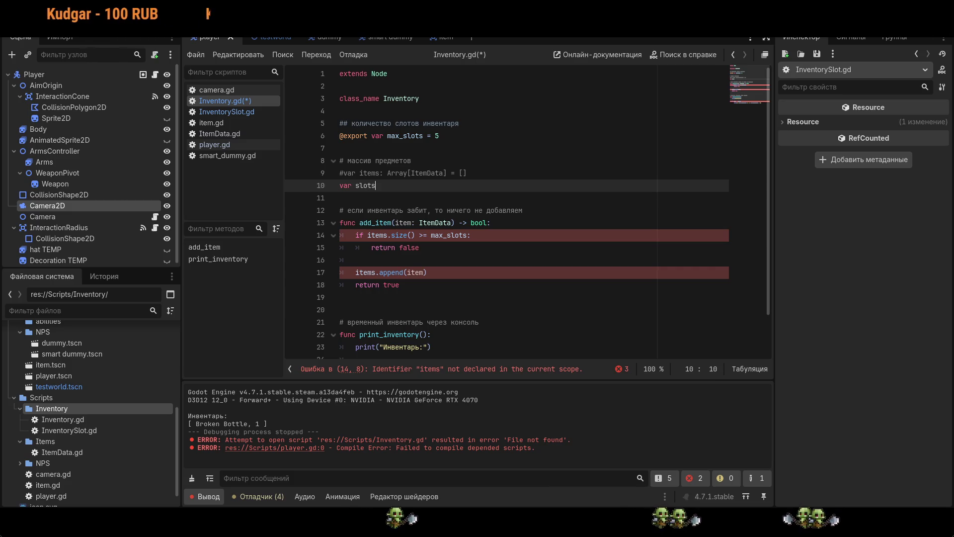
type(": a")
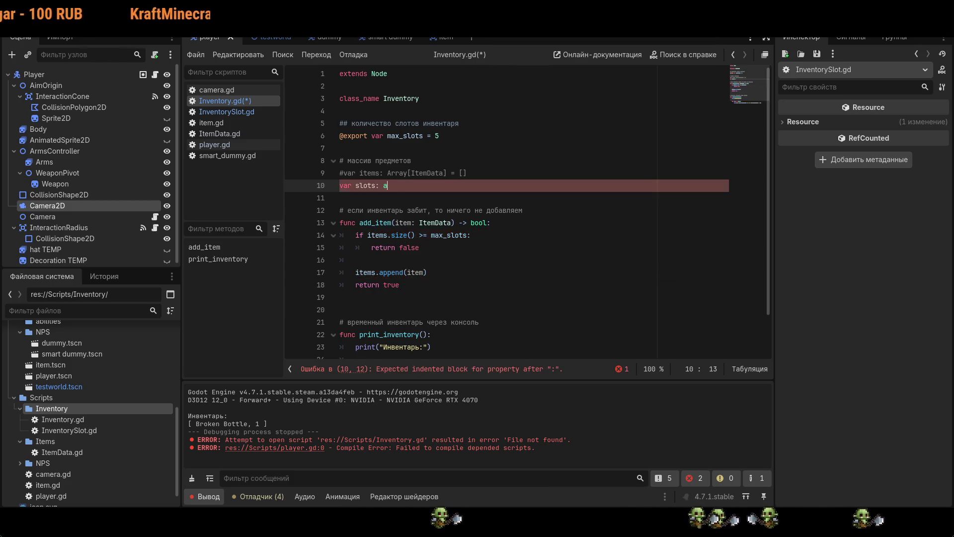
type("rr")
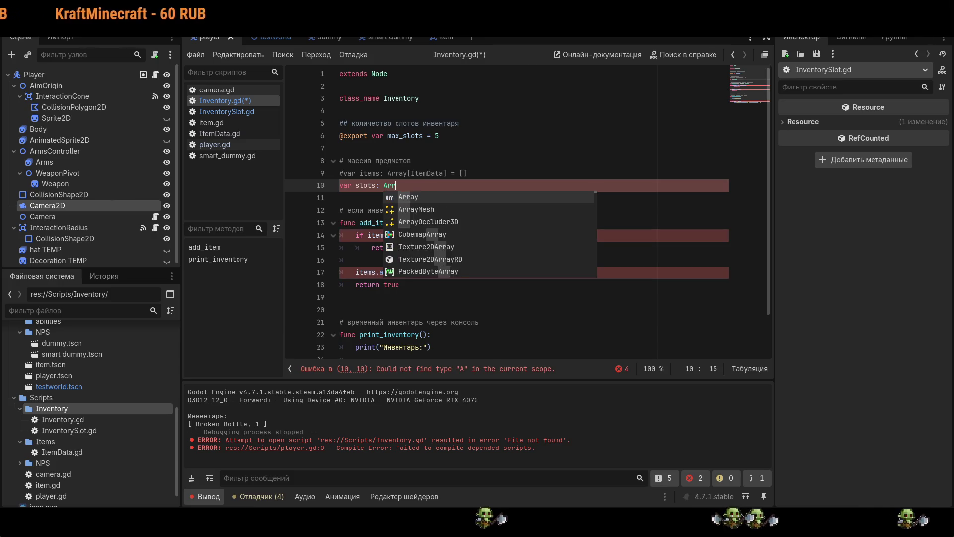
key("Return")
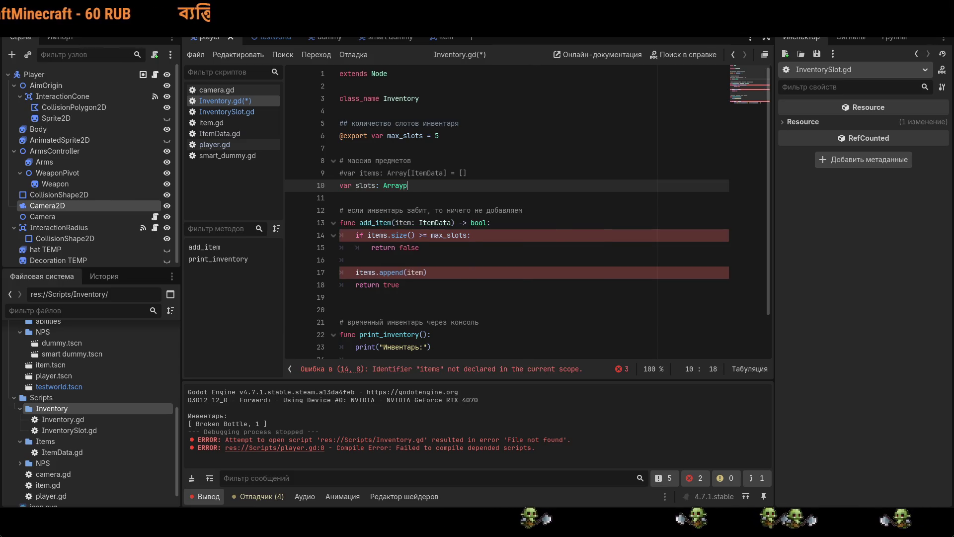
type("in")
key("Down")
key("Down")
key("Return")
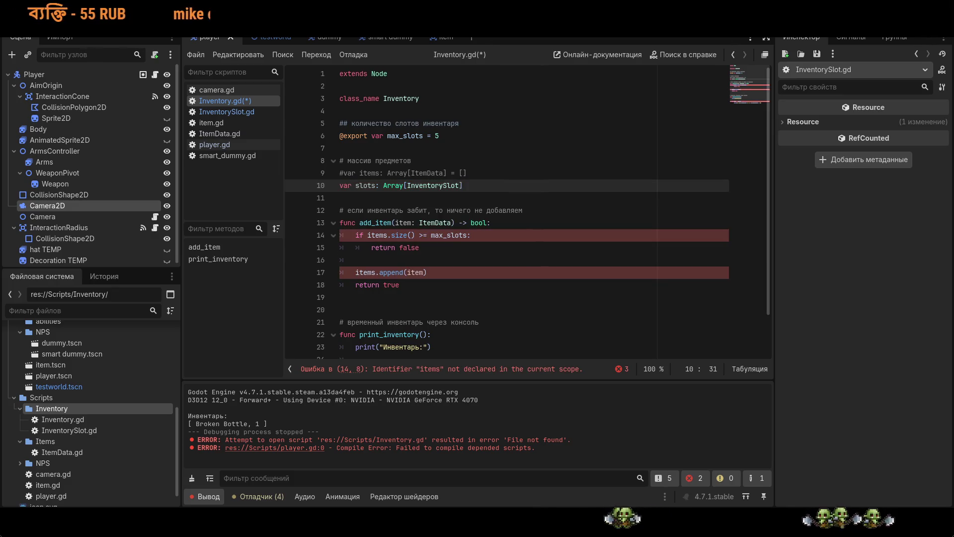
type("= []")
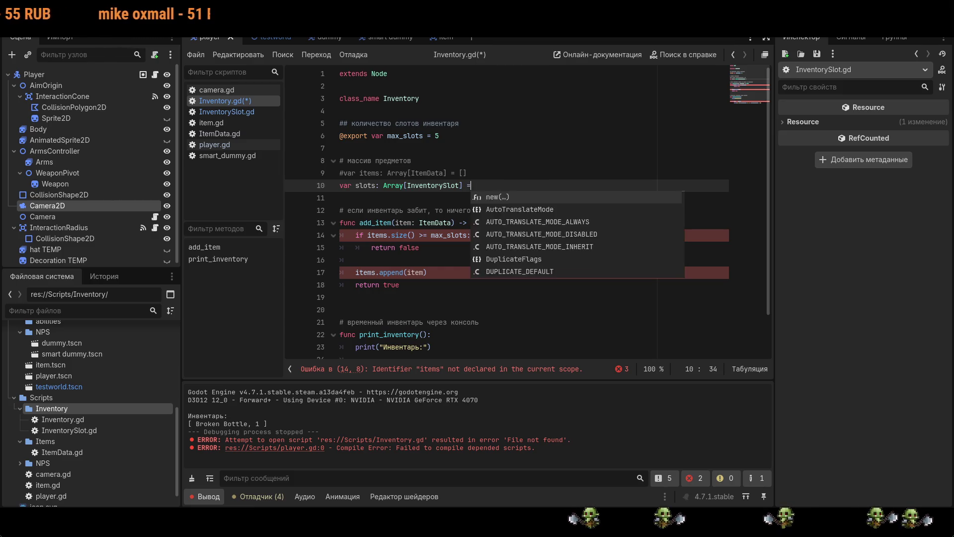
key("ctrl+s")
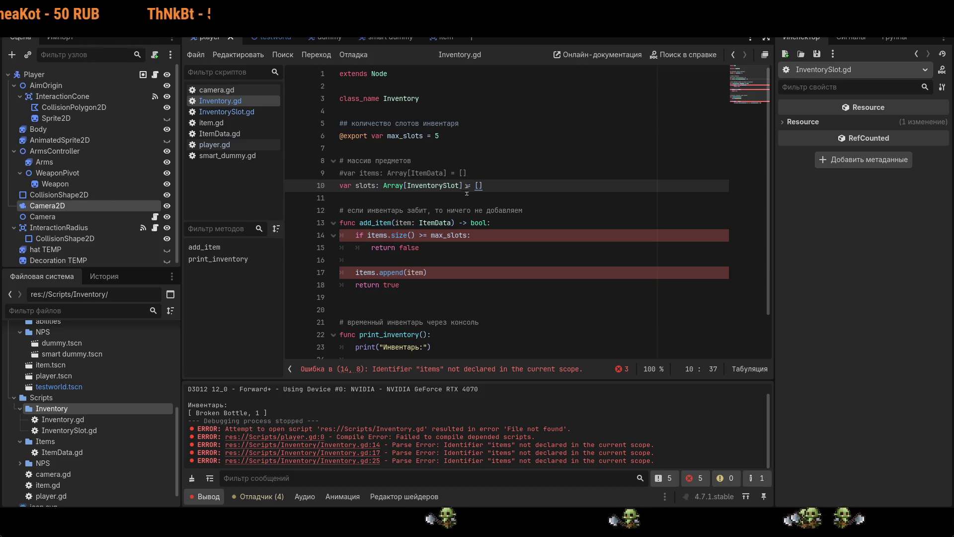
scroll(467, 193, "down", 1)
left_click(420, 211)
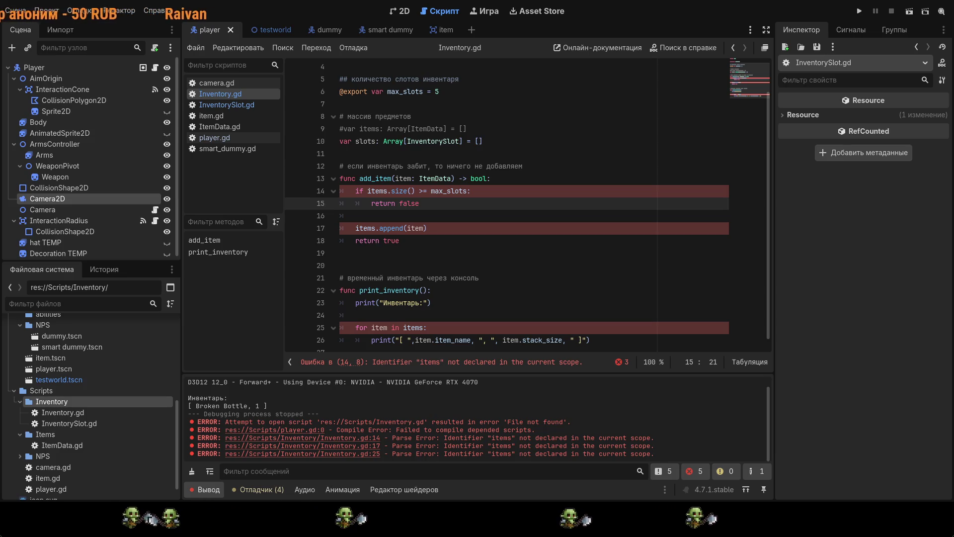
left_click(461, 115)
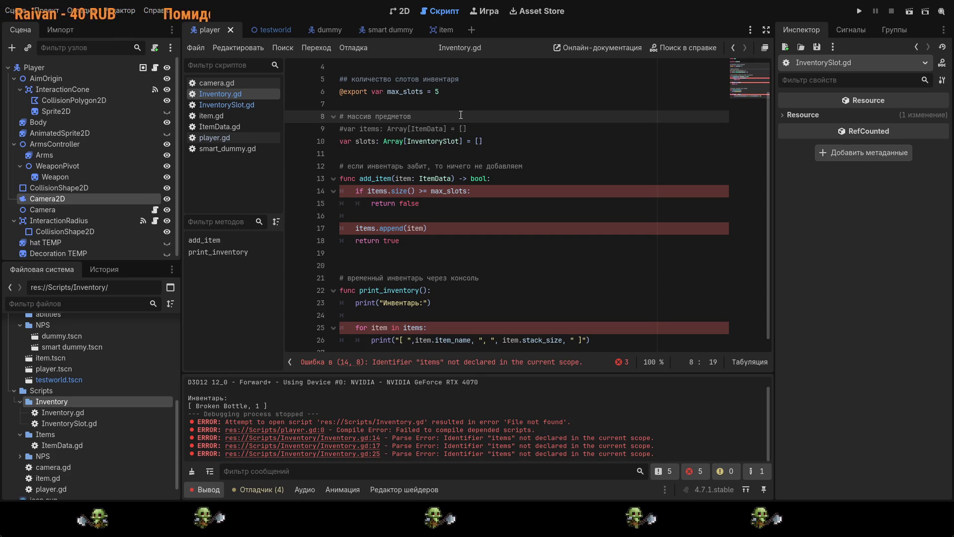
Step: Add the comment '# массив слотов инвентаря' above the slots array declaration
left_click(516, 126)
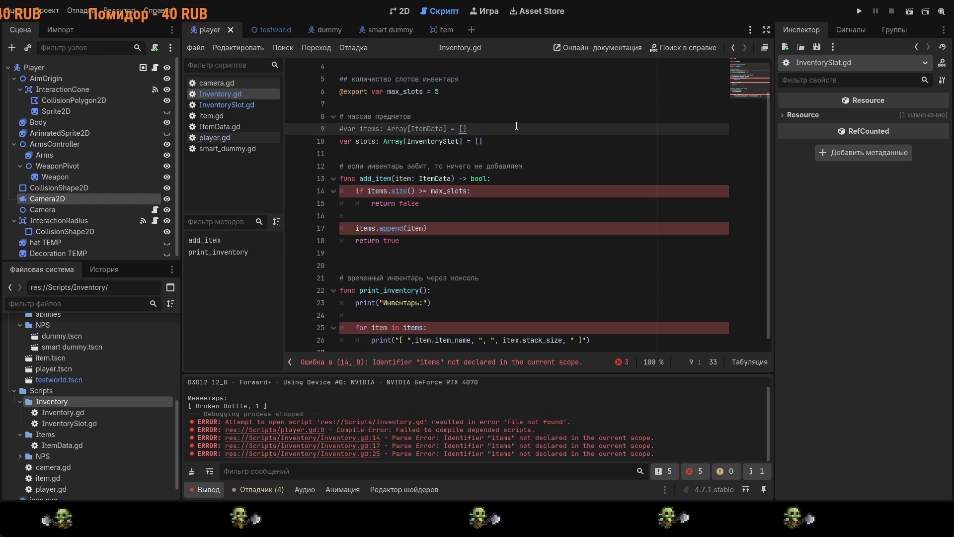
key("Return")
key("Return")
type("# массив ")
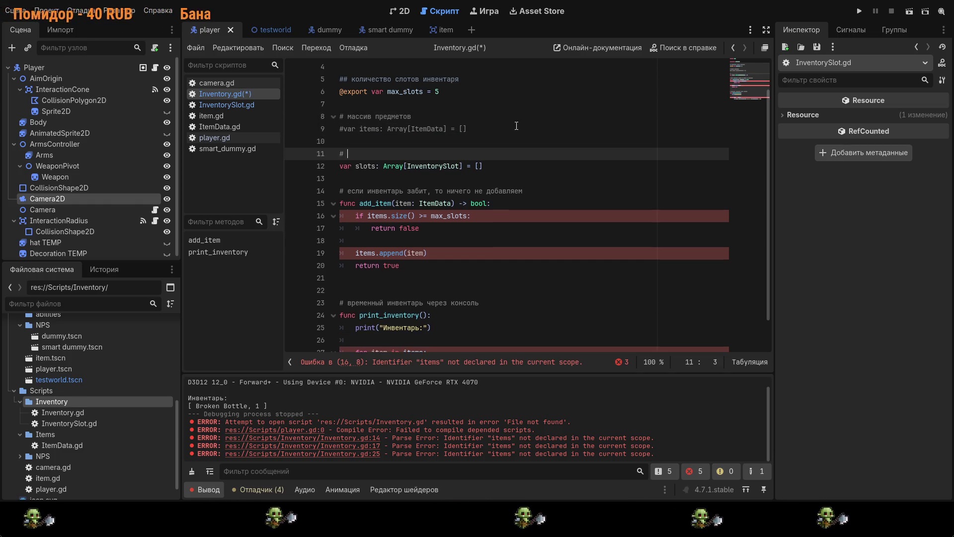
type("слотов инвентаря")
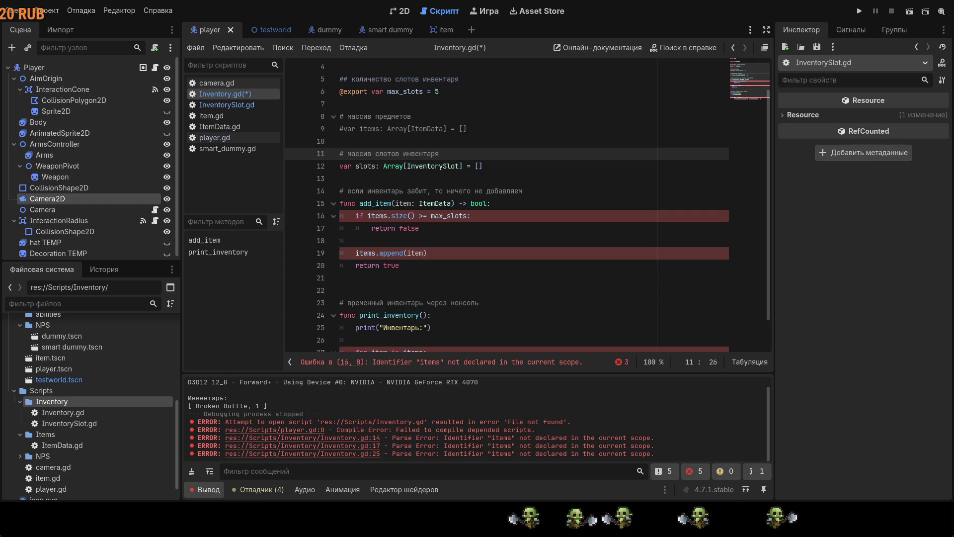
Step: Rewrite the add_item comment to '# добавление предметов в инветарь'
scroll(516, 199, "down", 1)
left_click(517, 219)
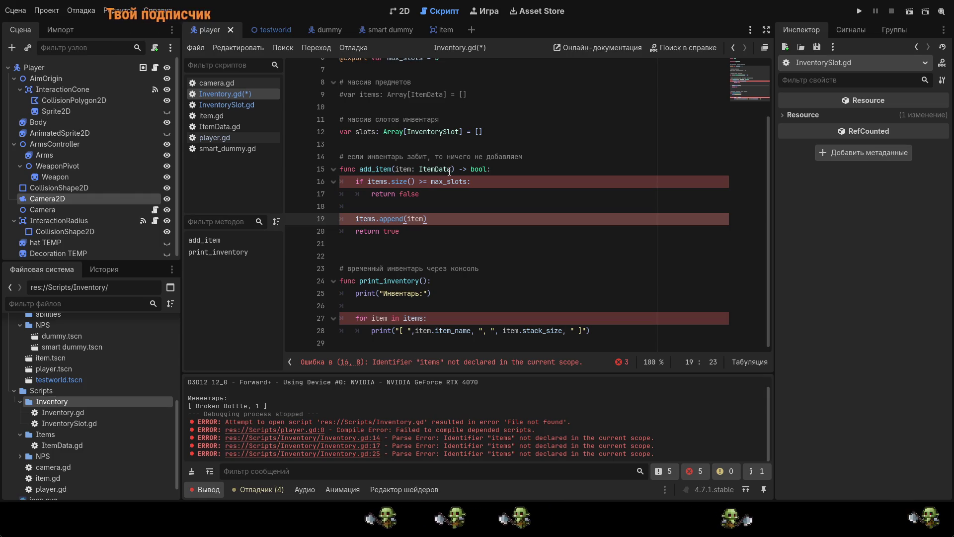
left_click_drag(526, 157, 347, 157)
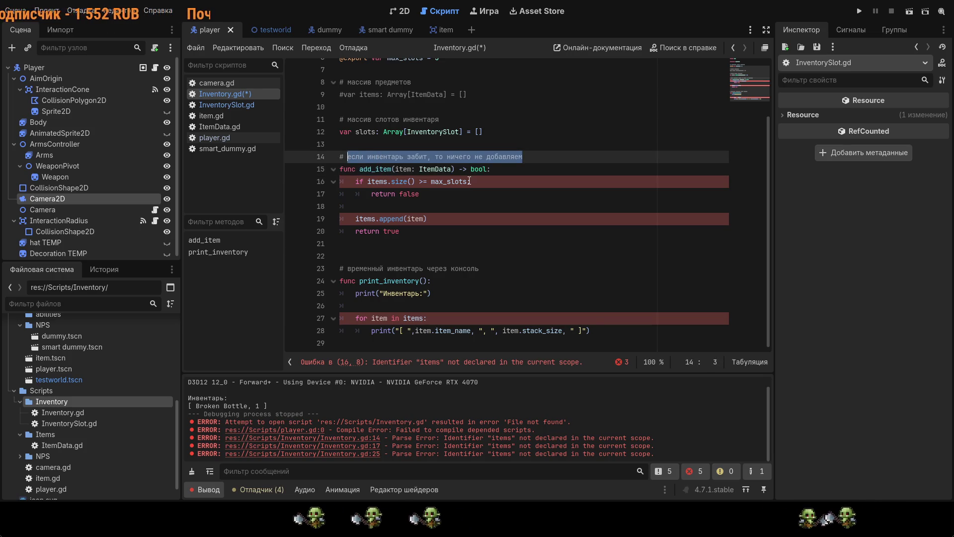
type("до")
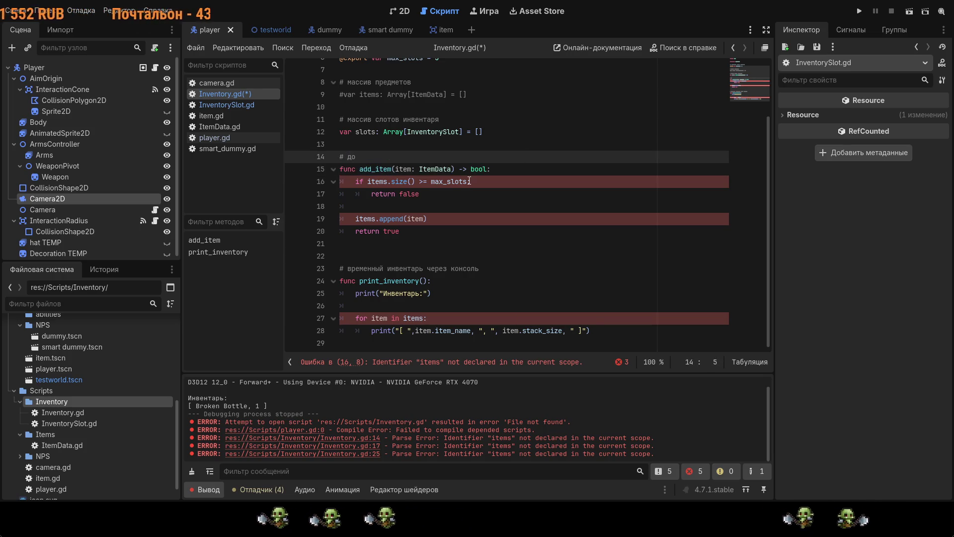
type("бавление предметов в ин")
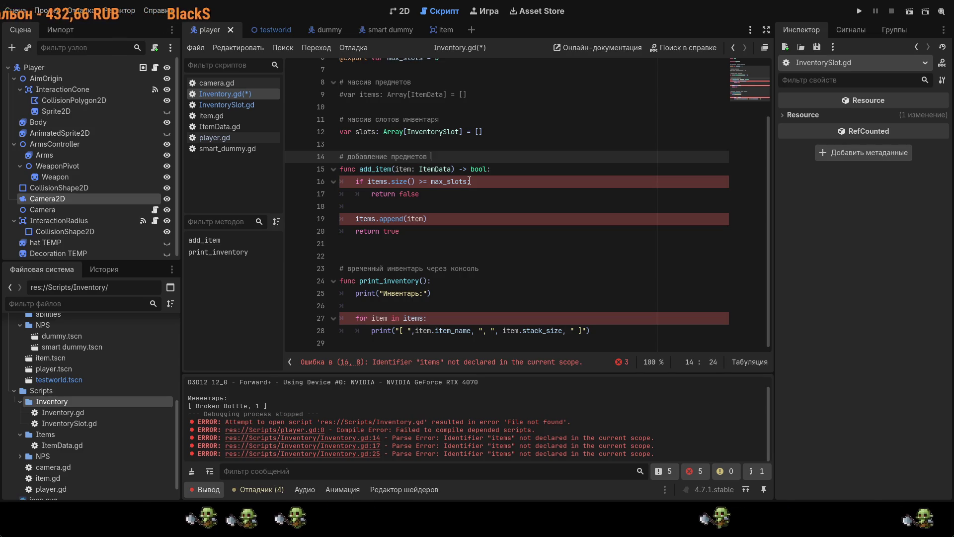
type("ветр")
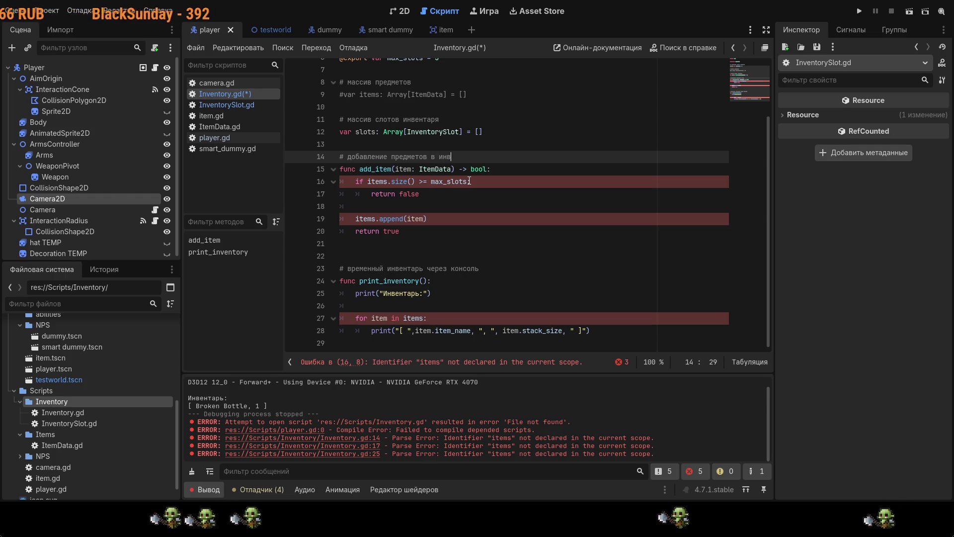
key("BackSpace")
type("арь")
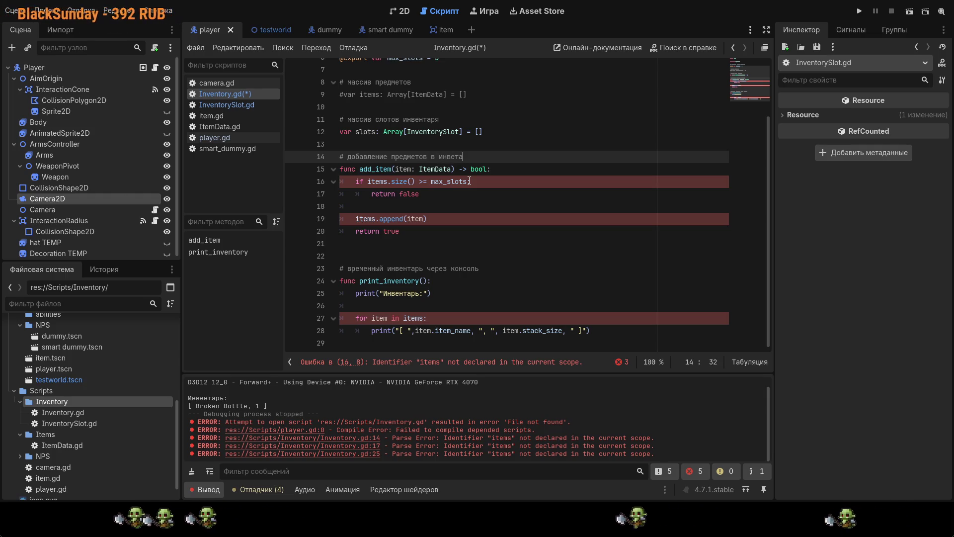
left_click(450, 281)
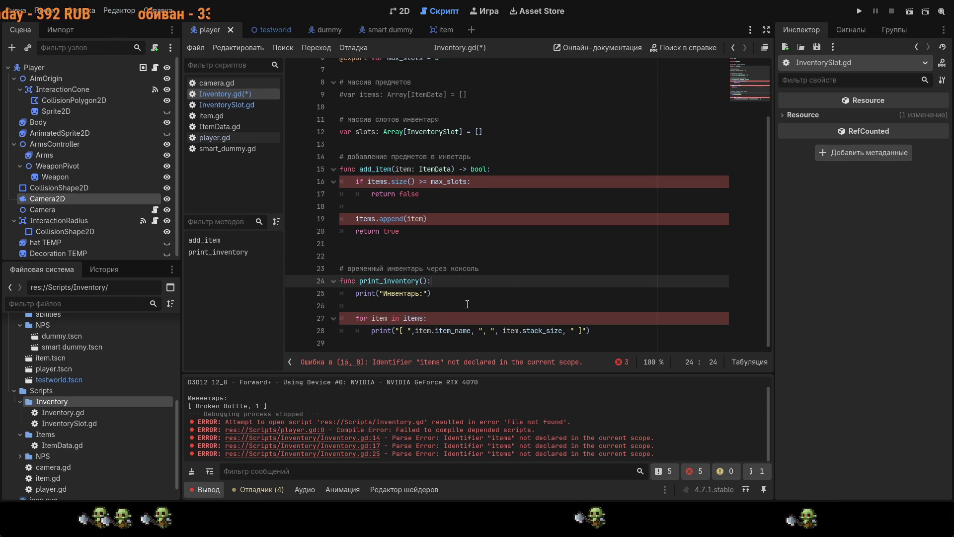
Step: Change items to slots in the print loop on line 27, then save
left_click(426, 320)
key("BackSpace")
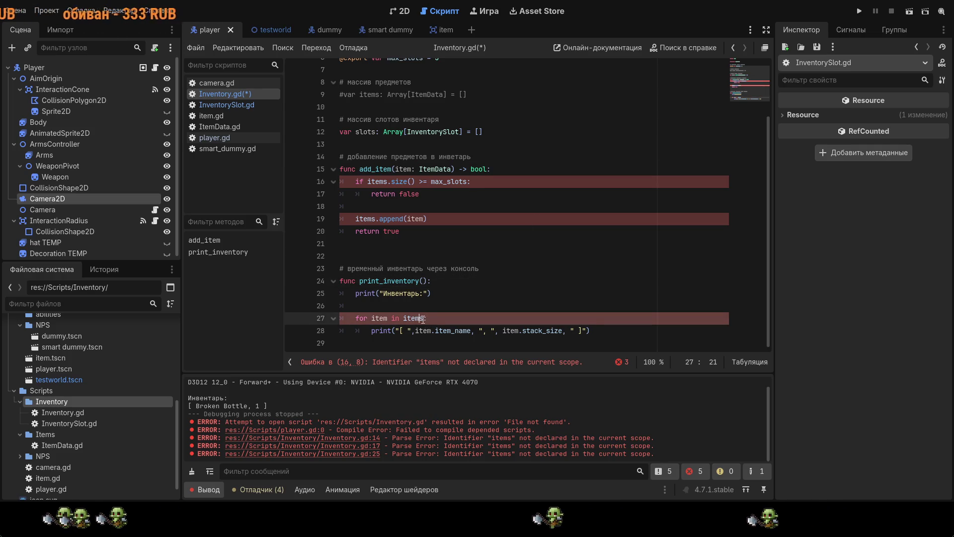
left_click_drag(424, 319, 403, 319)
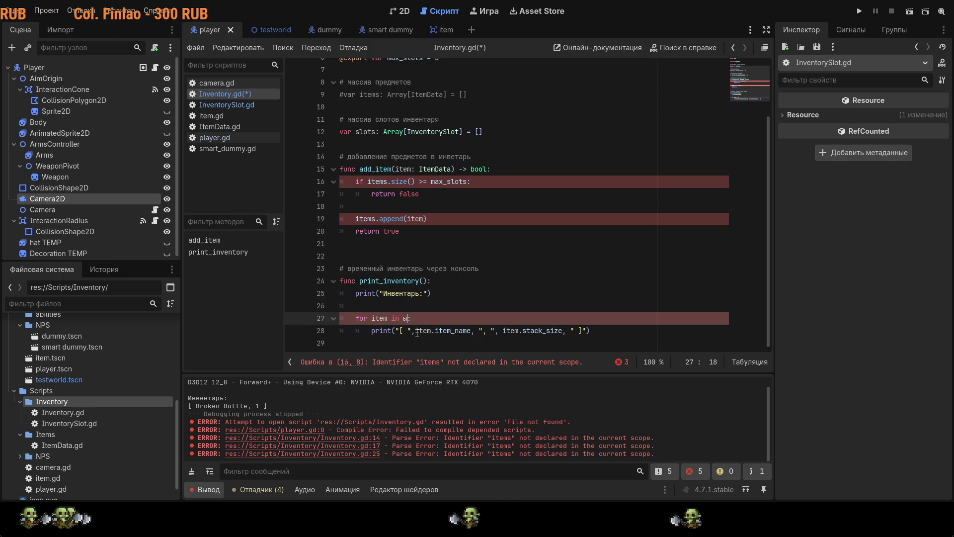
type("lots")
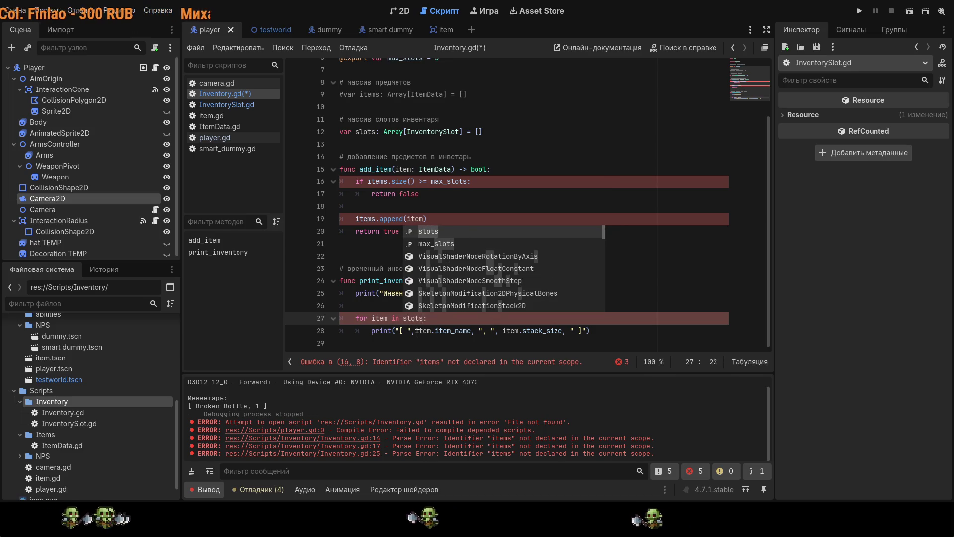
key("ctrl+s")
left_click(633, 286)
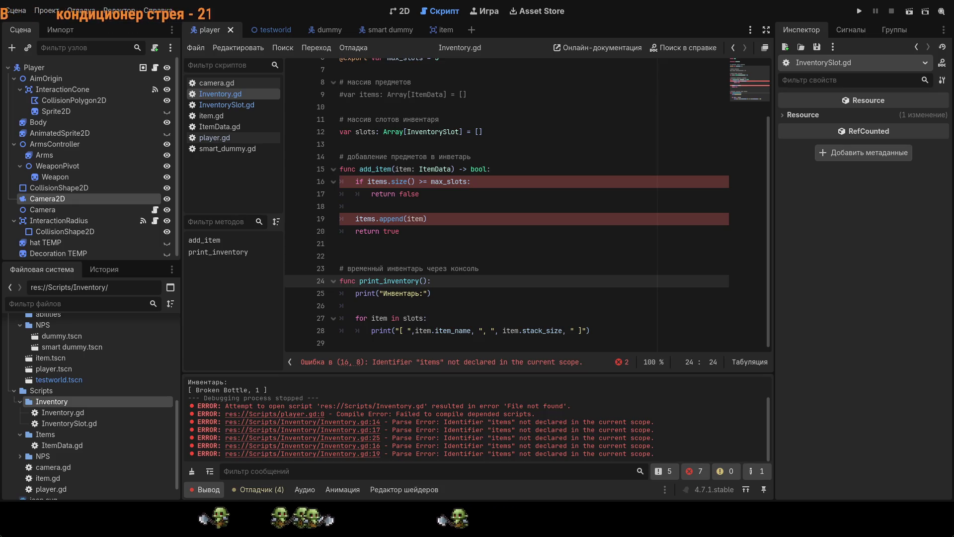
Step: Change items to slots in the capacity check on line 16
left_click(560, 179)
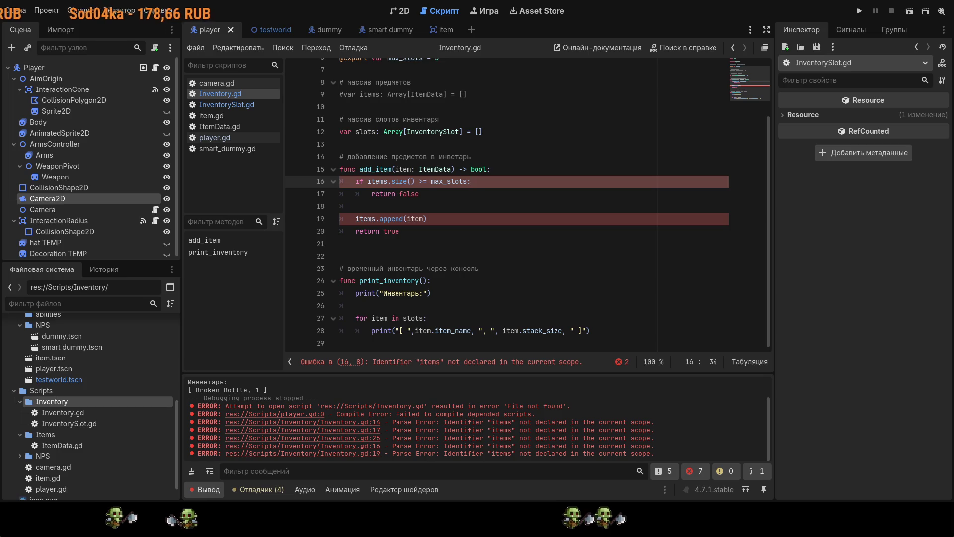
left_click_drag(373, 183, 367, 182)
type("slots")
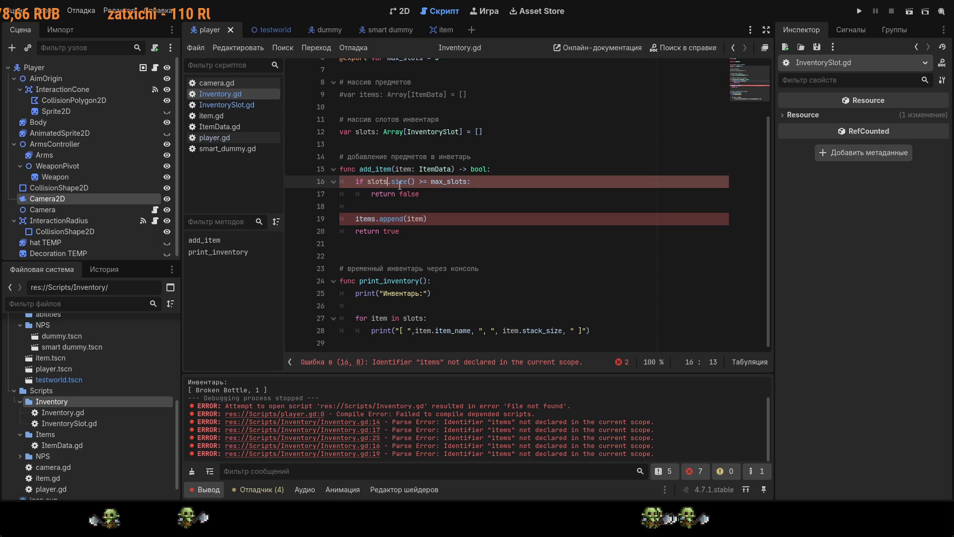
key("Escape")
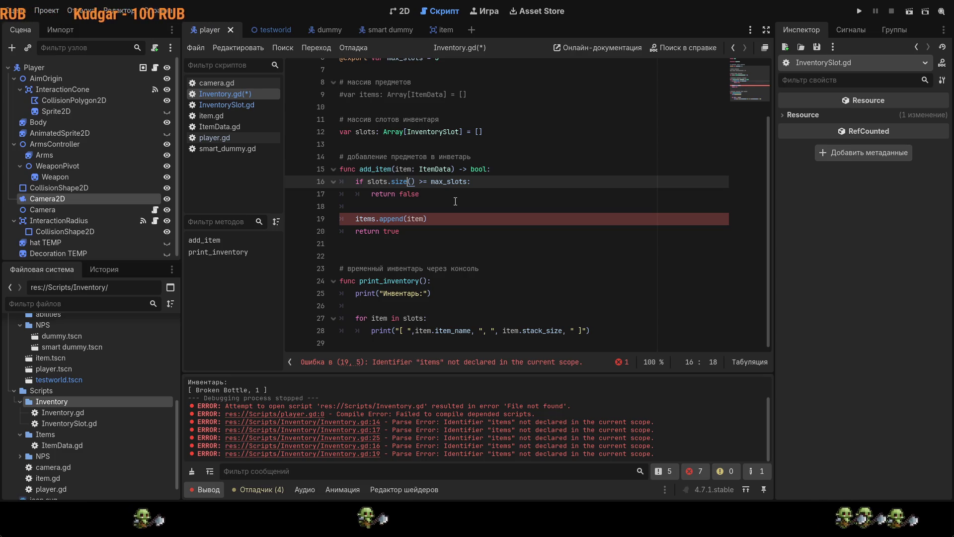
left_click(456, 200)
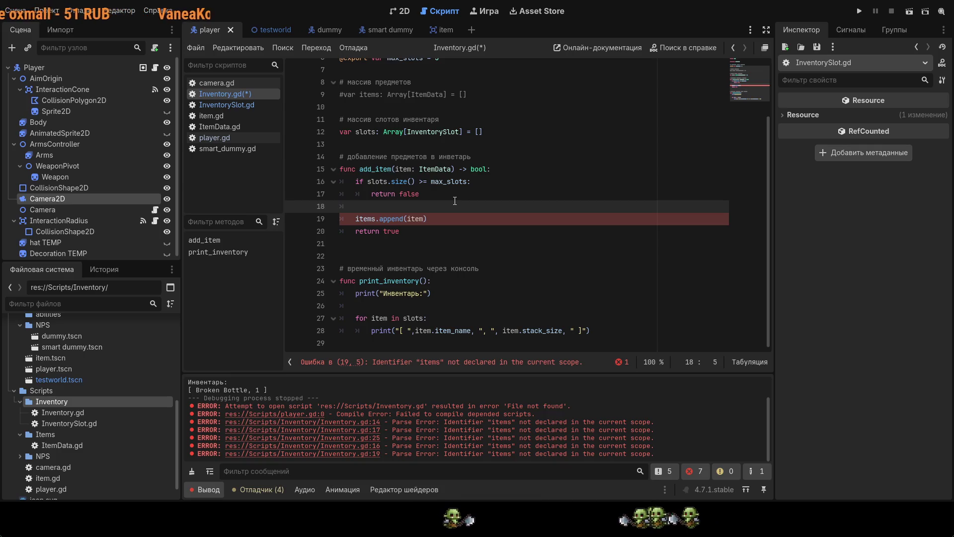
scroll(451, 180, "up", 2)
scroll(452, 180, "down", 2)
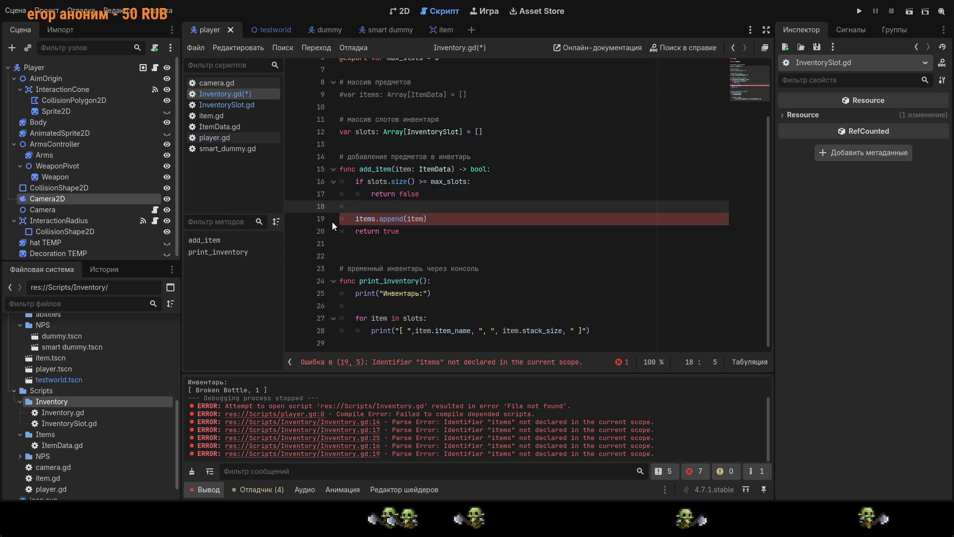
left_click(224, 137)
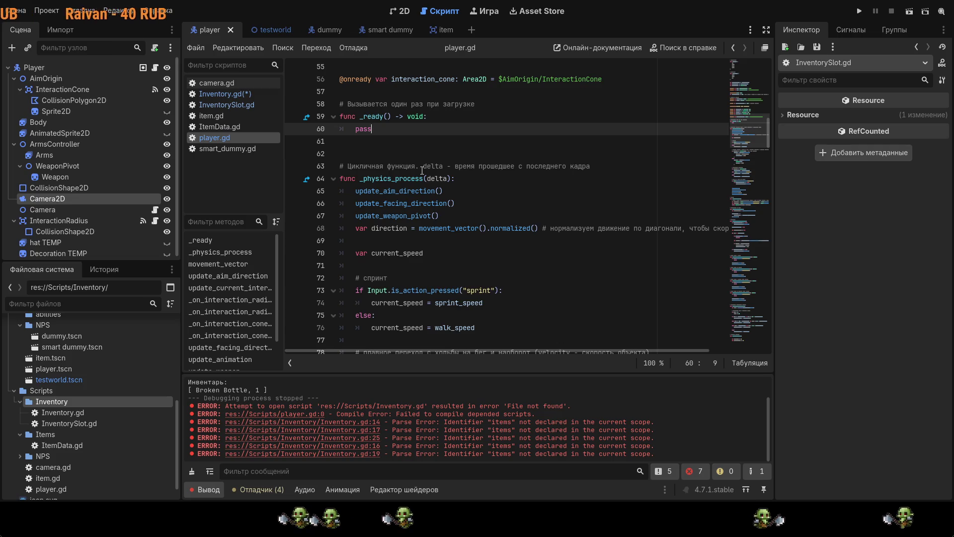
Step: Keep player.gd's _ready as just pass, save everything, and return to Inventory.gd
key("ctrl+z")
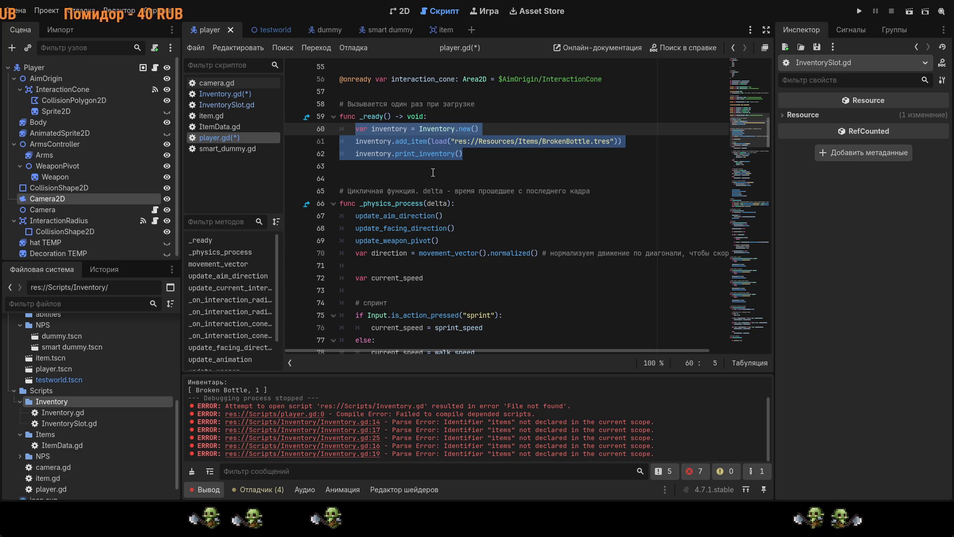
key("ctrl+shift+z")
key("ctrl+s")
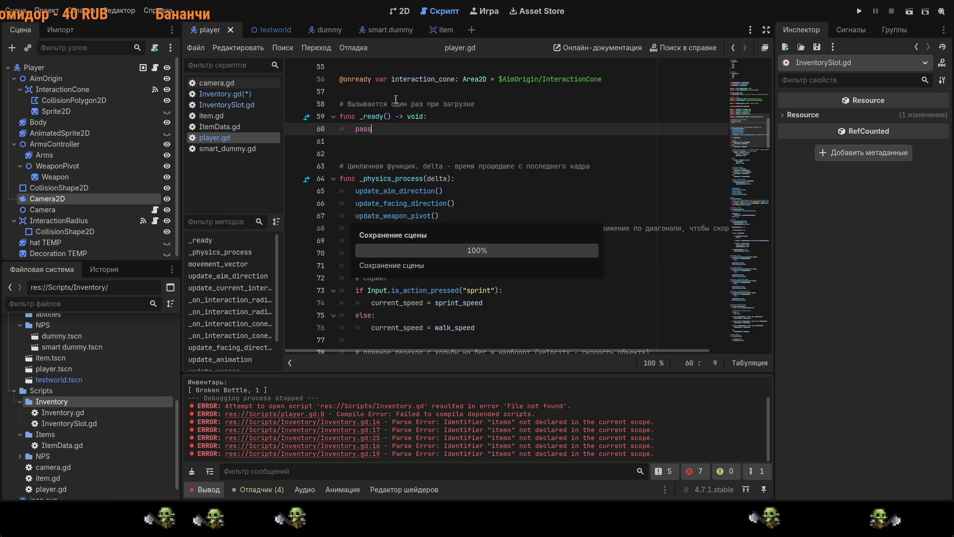
left_click(231, 101)
left_click(230, 92)
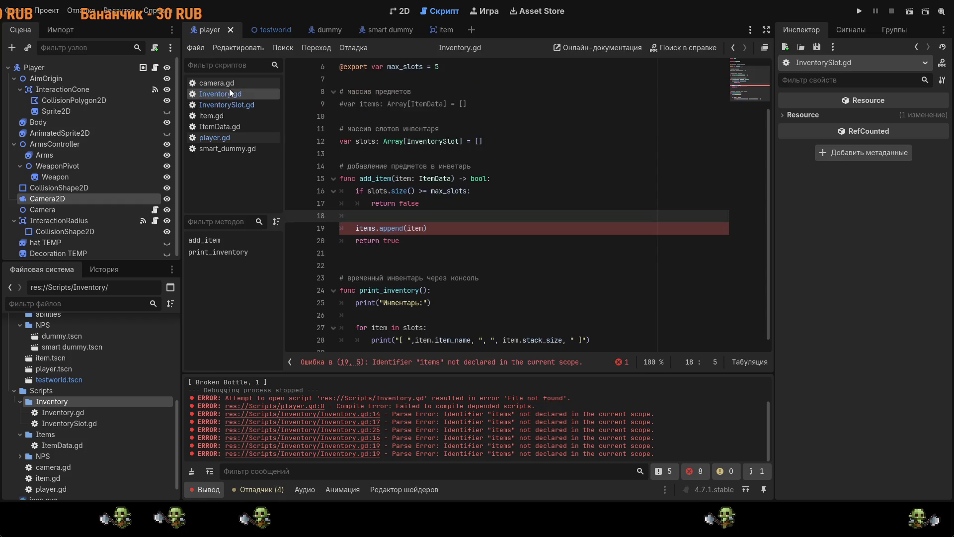
Step: Insert two blank lines in add_item above the items.append line
key("Return")
key("Return")
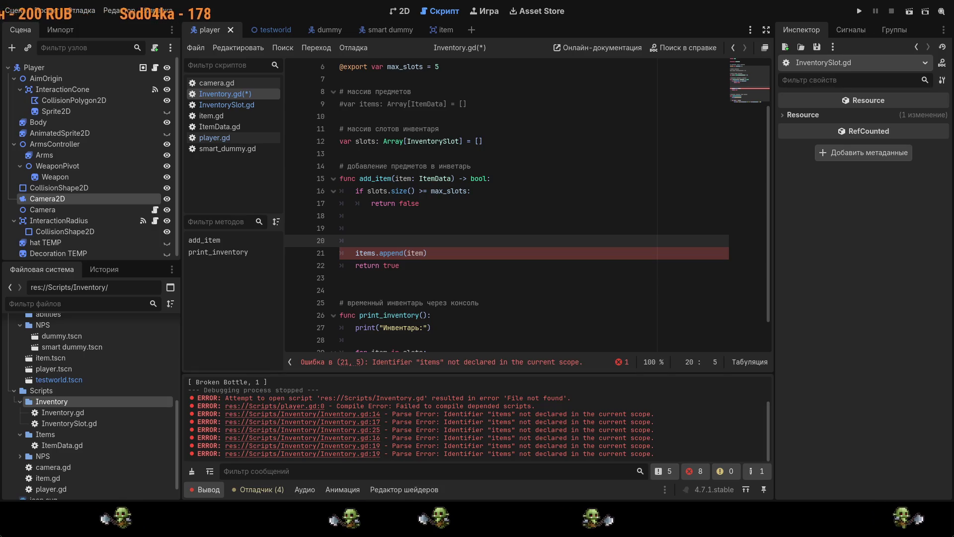
left_click(507, 174)
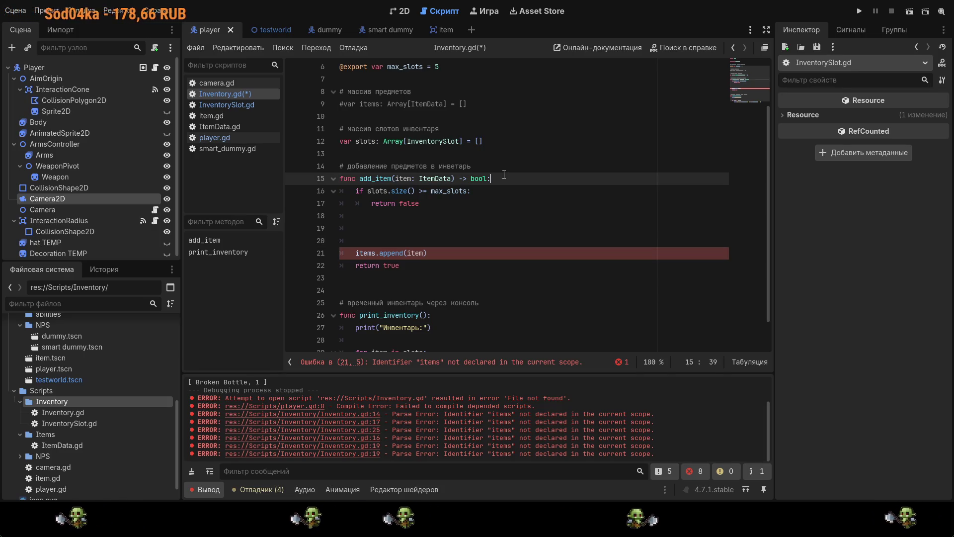
Step: Add the comment '# если нет места - ничего не делаем' at the top of add_item
key("Return")
key("Return")
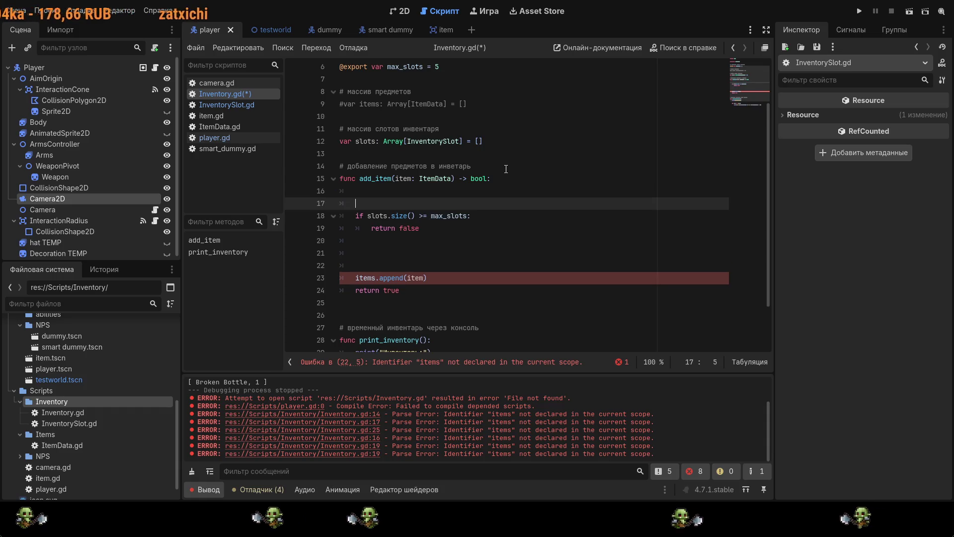
type("@")
key("BackSpace")
type("# если не")
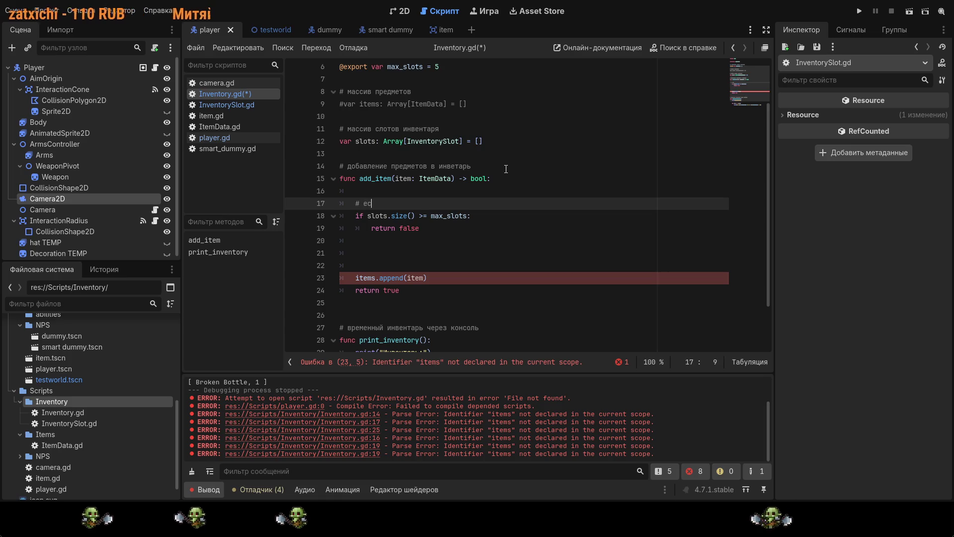
type("т места")
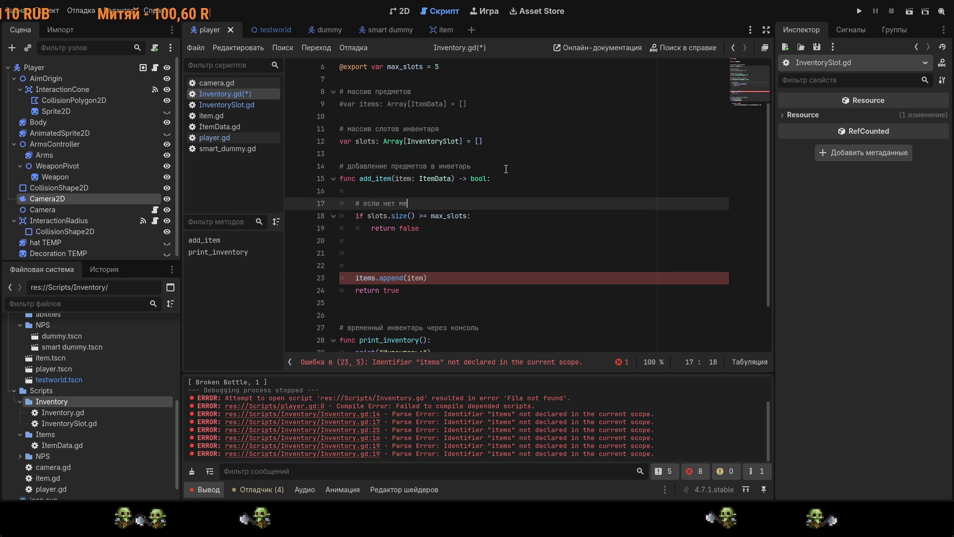
key("BackSpace")
key("BackSpace")
type("- ничег")
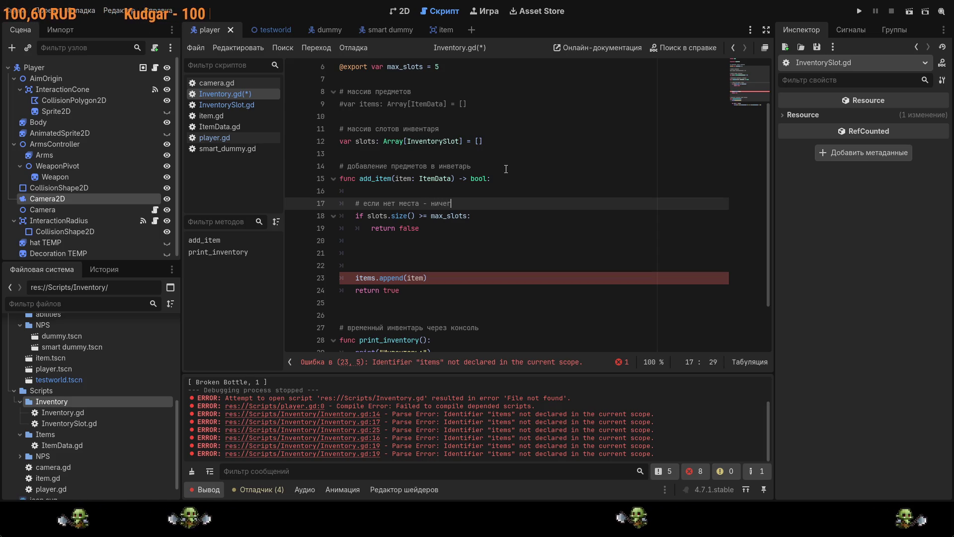
type("делаем")
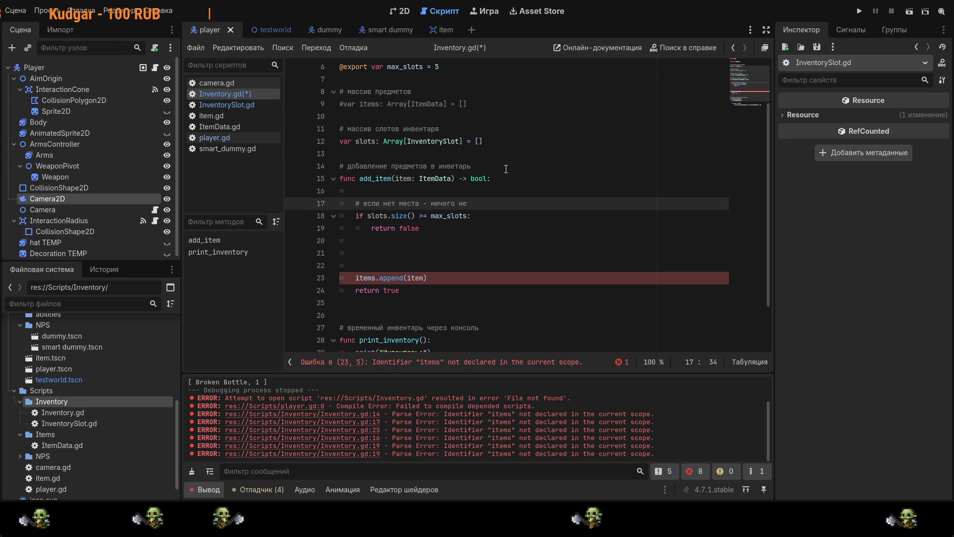
Step: Save Inventory.gd and move to the empty line 21
key("ctrl+s")
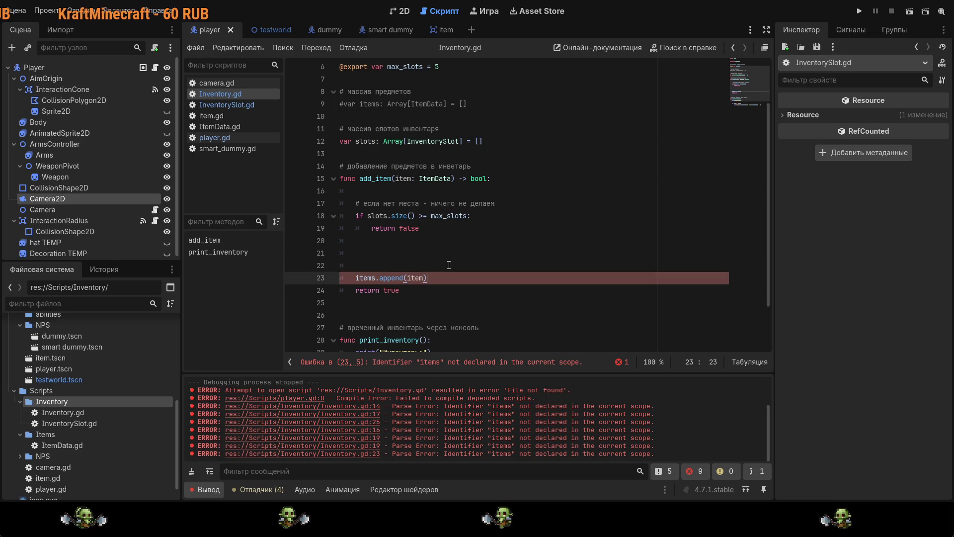
left_click(447, 264)
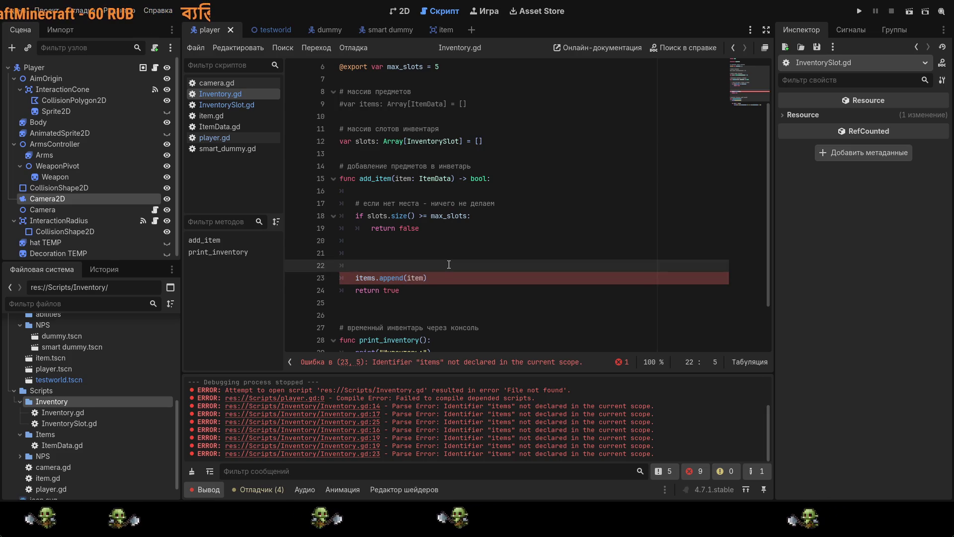
left_click(435, 250)
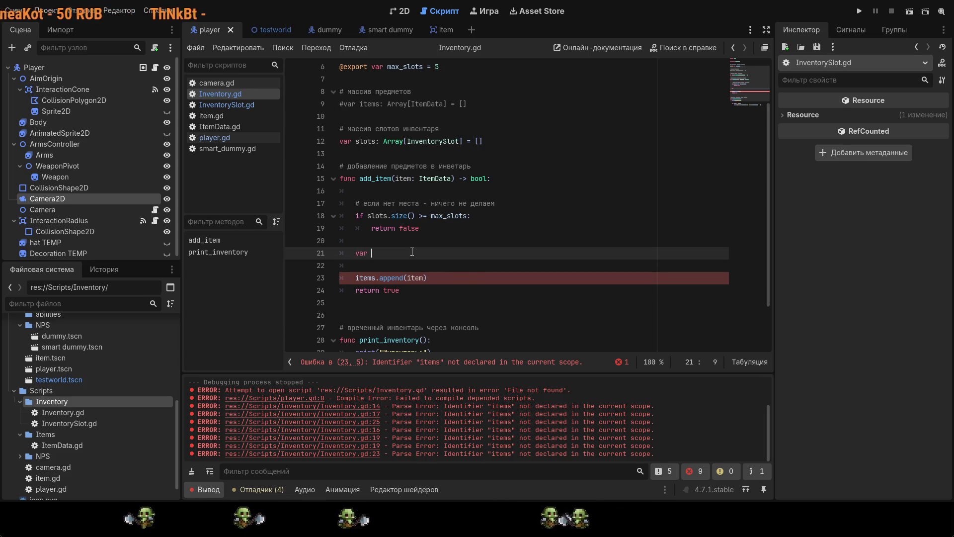
Step: Write 'var new_slot := InventorySlot.new()' on line 21 of add_item
type("_sl")
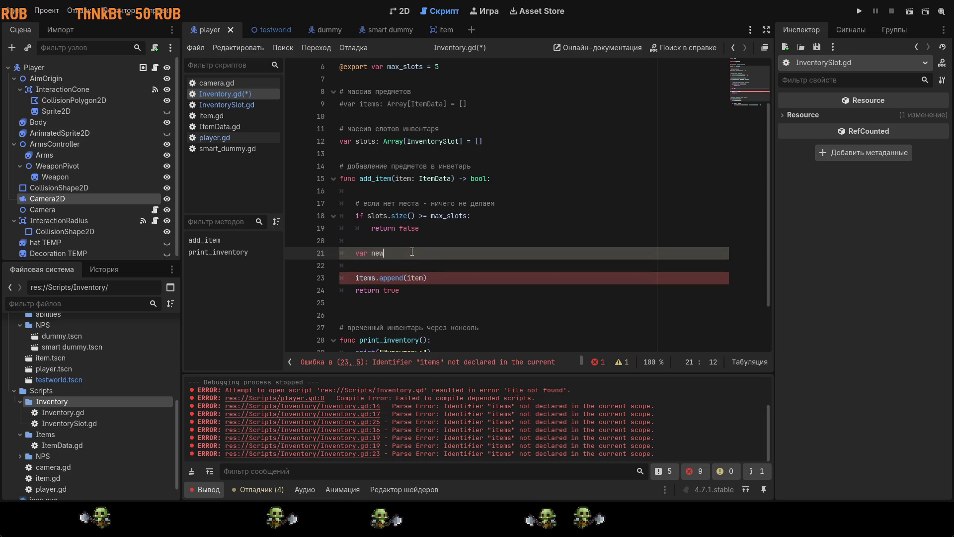
type("ot")
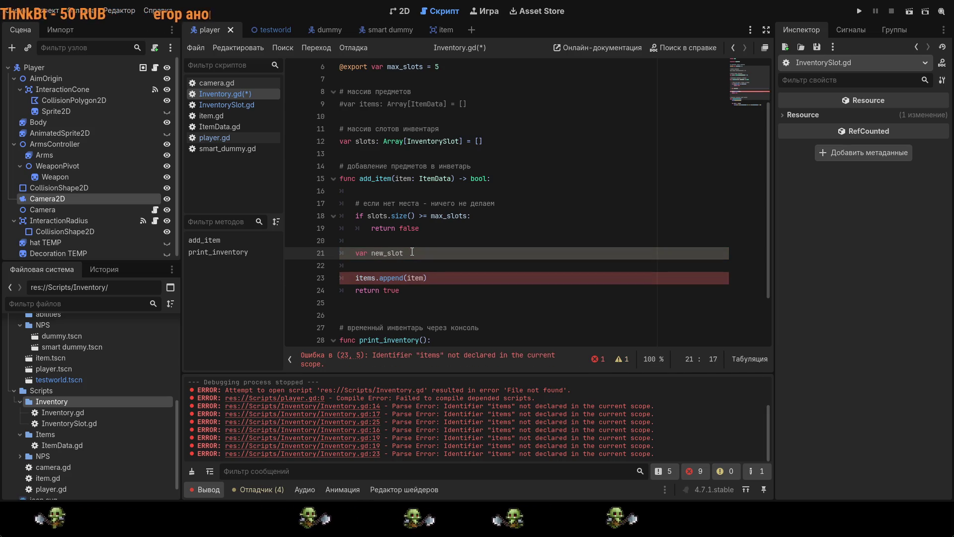
type(" :")
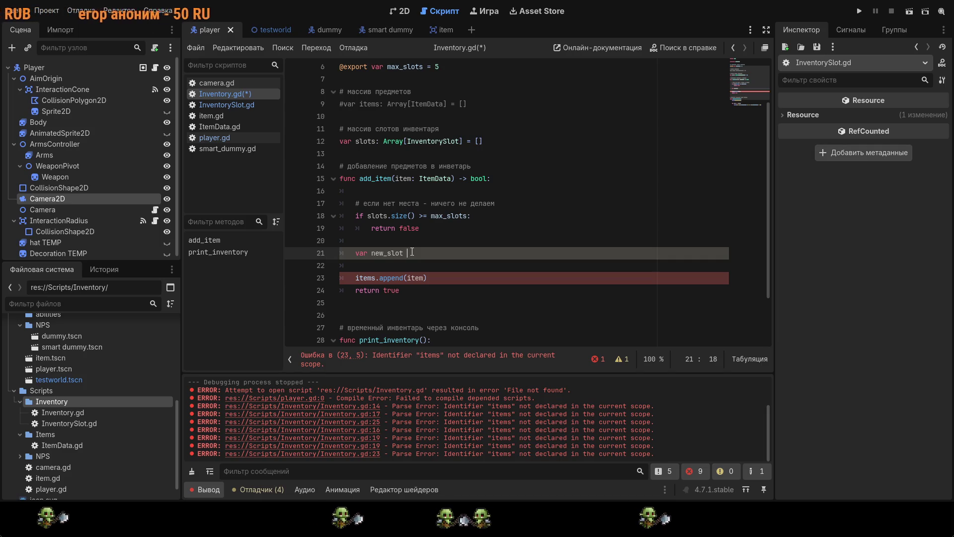
type("=")
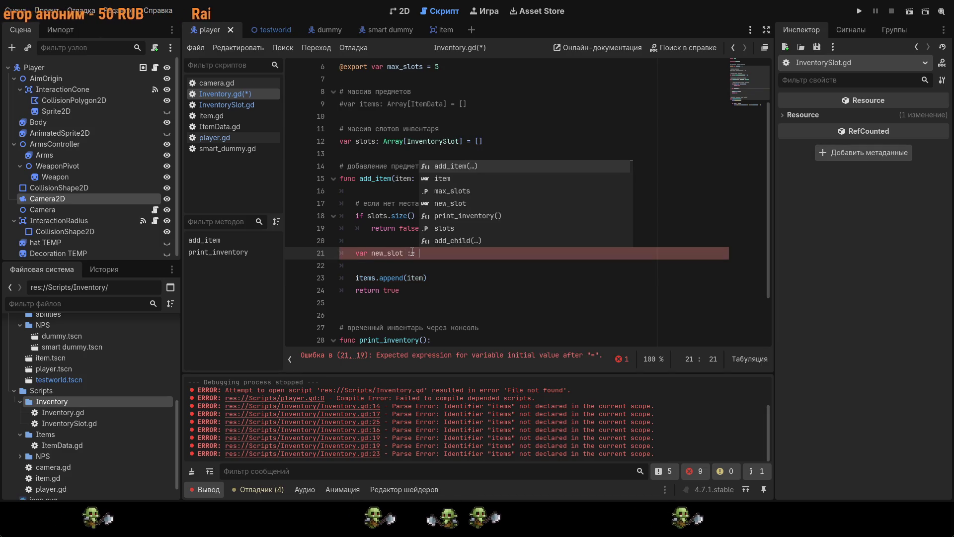
scroll(414, 149, "up", 2)
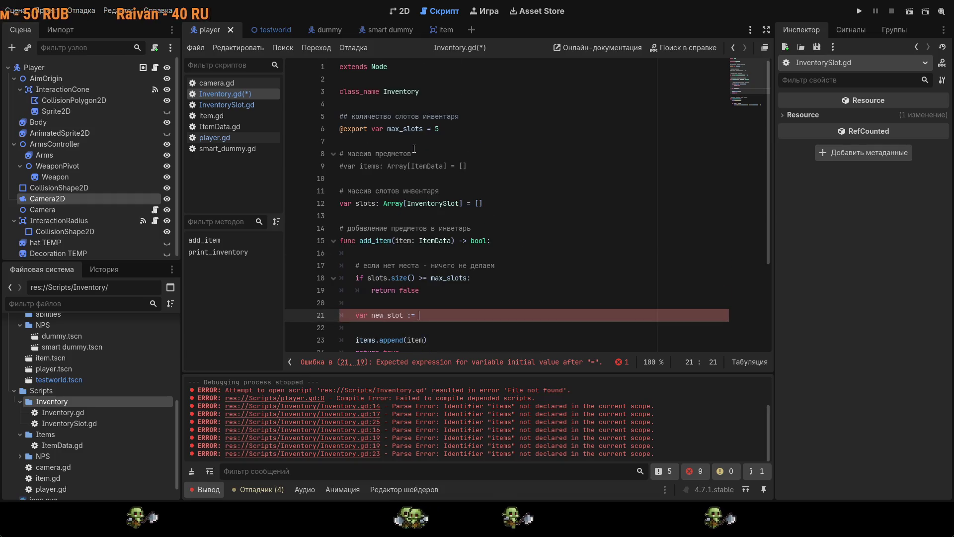
left_click(470, 206)
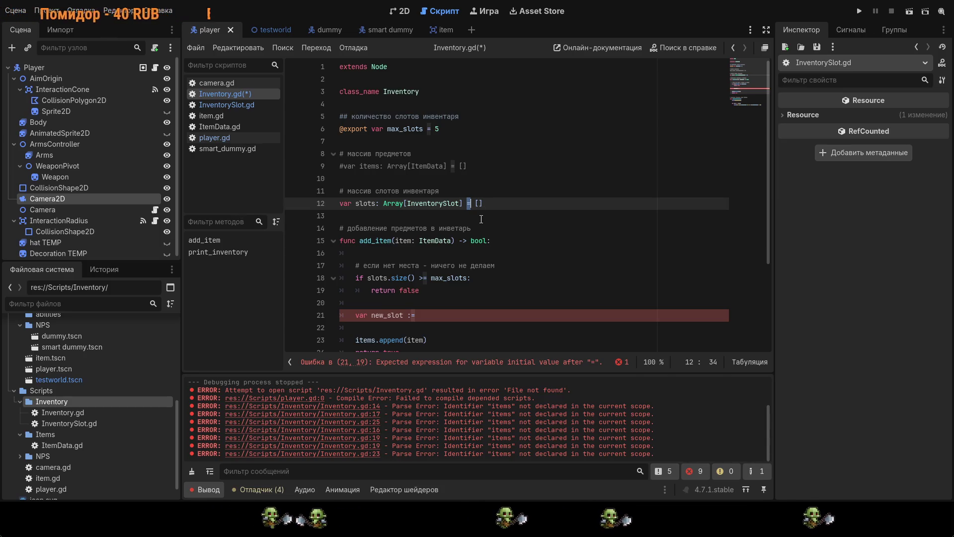
left_click(434, 314)
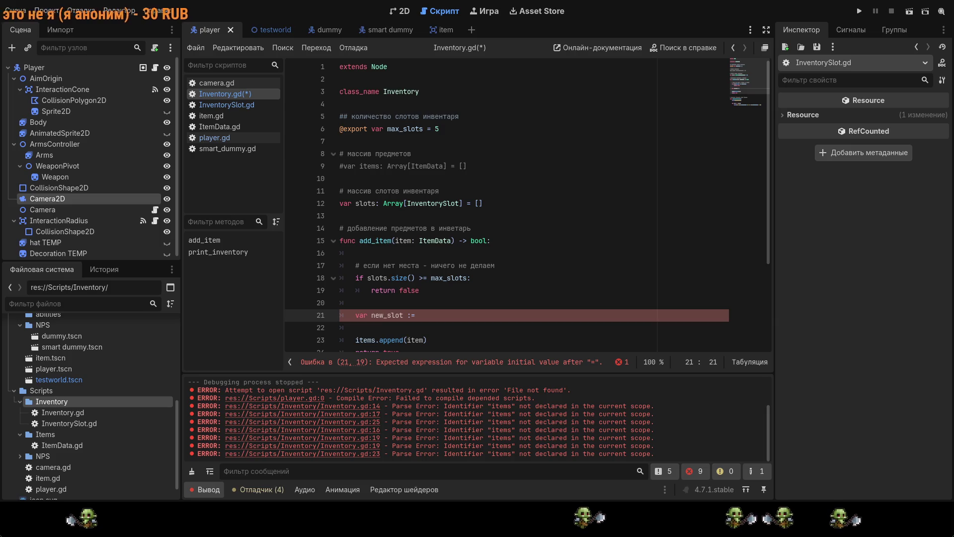
left_click(356, 303)
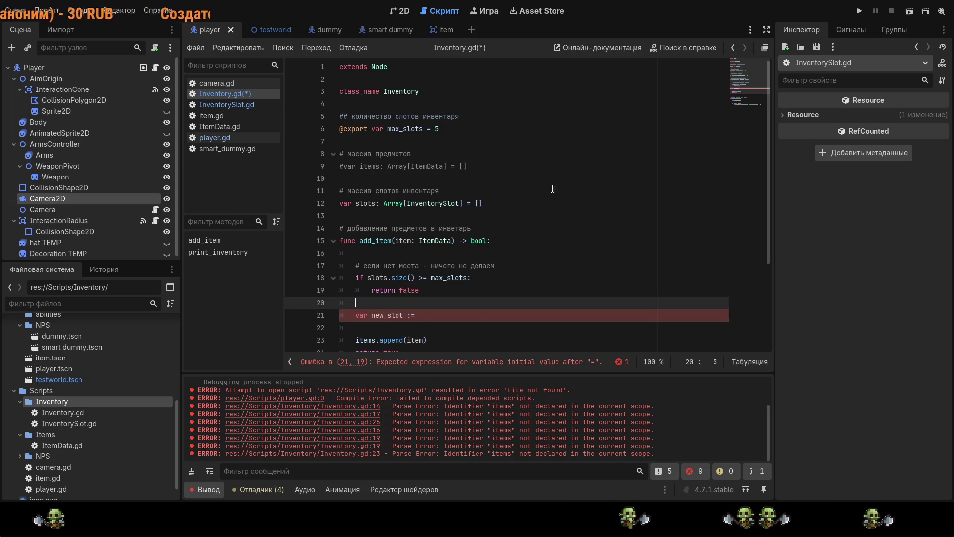
left_click(490, 312)
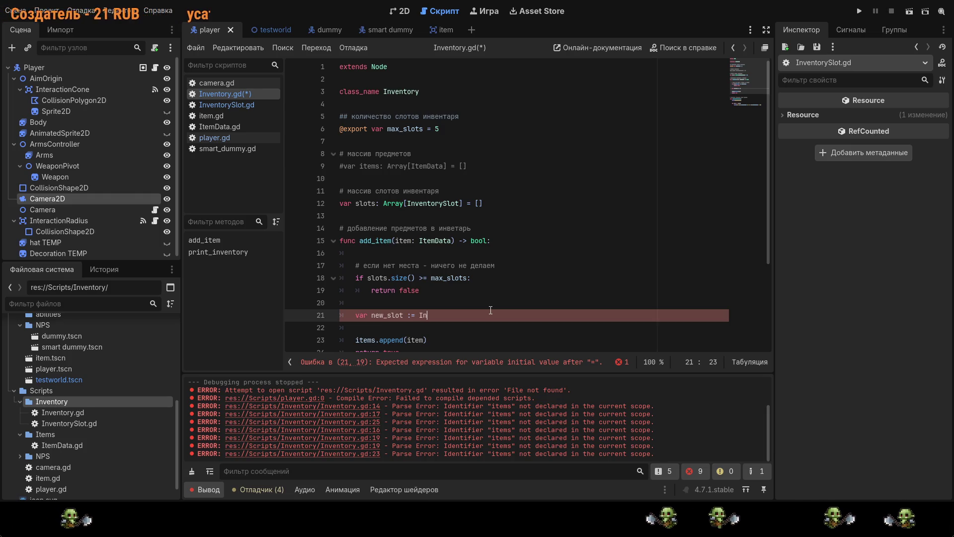
key("Down")
key("Down")
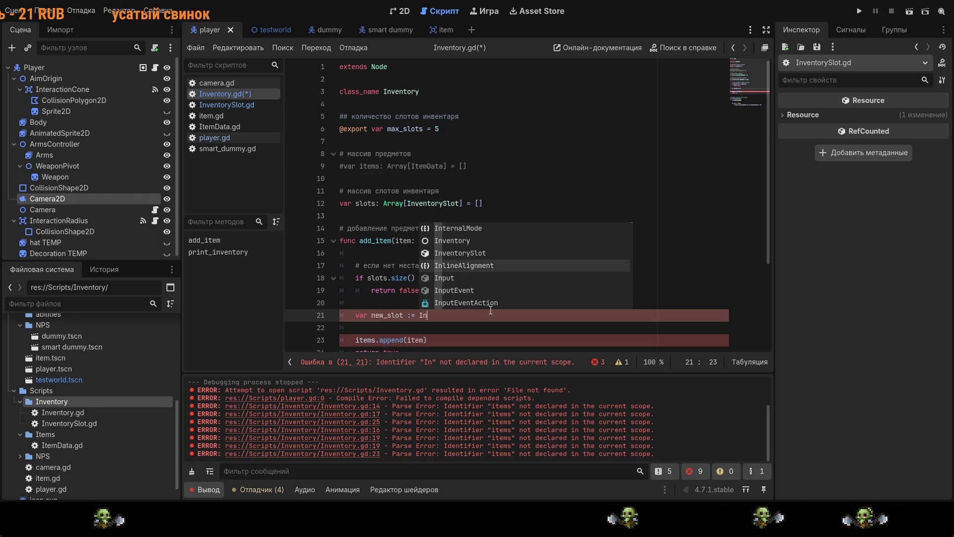
key("Return")
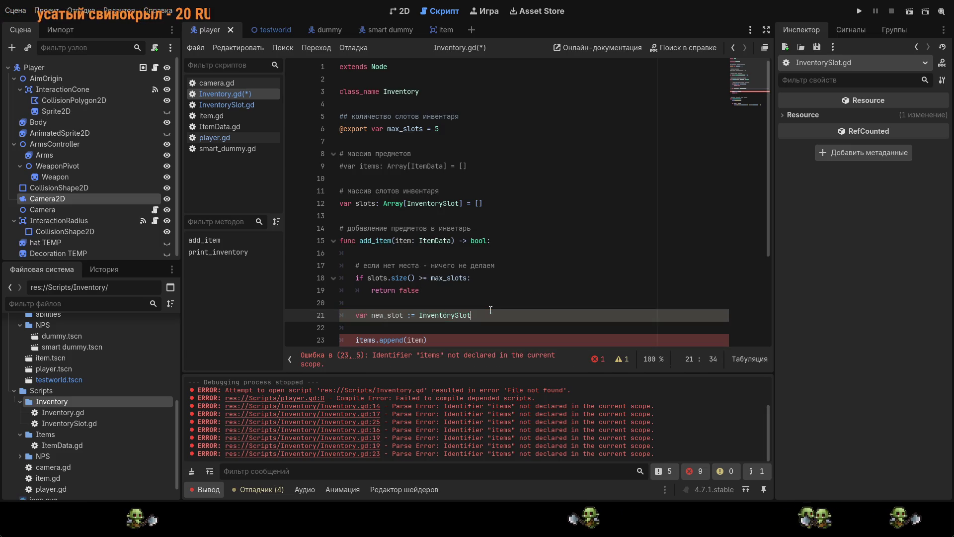
key("Return")
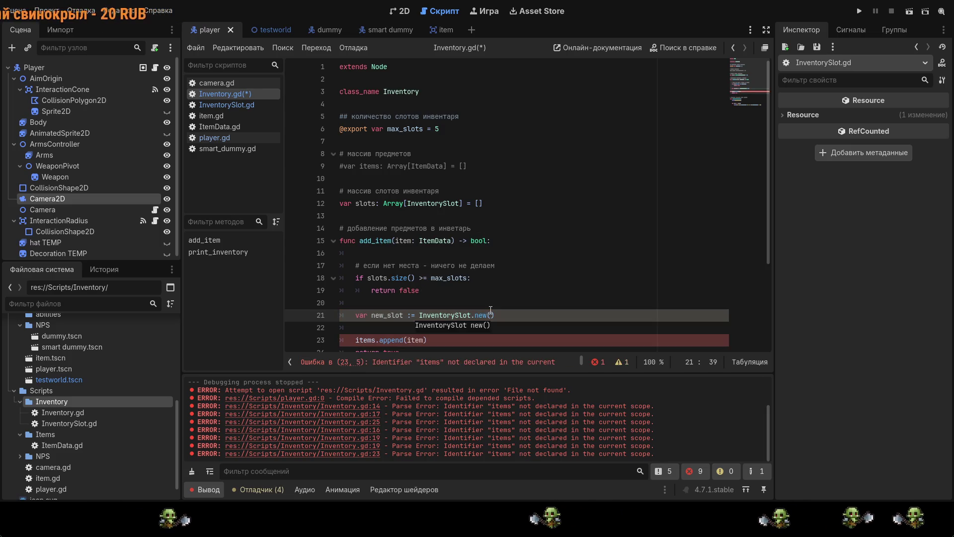
key("Down")
scroll(490, 312, "down", 3)
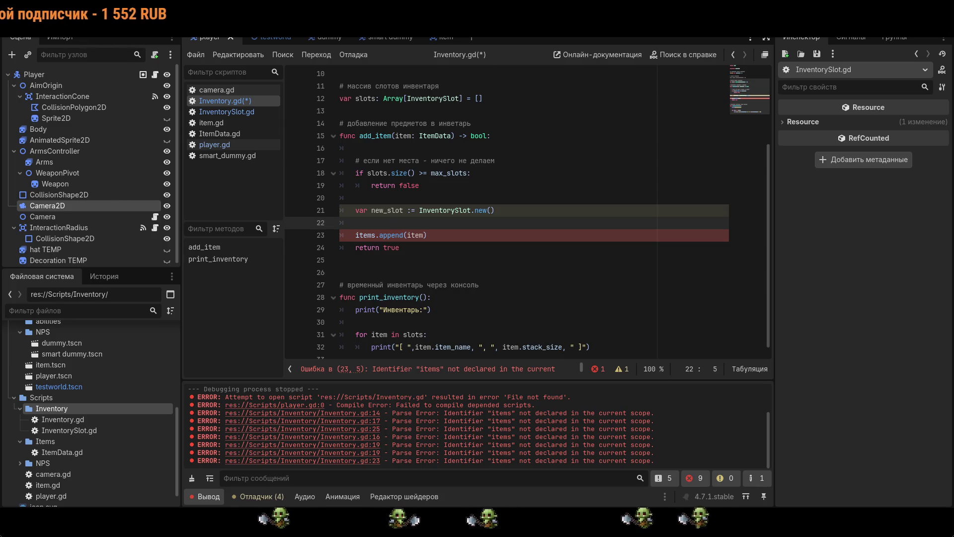
Step: Insert two blank lines between the new_slot declaration and items.append(item)
mouse_move(393, 211)
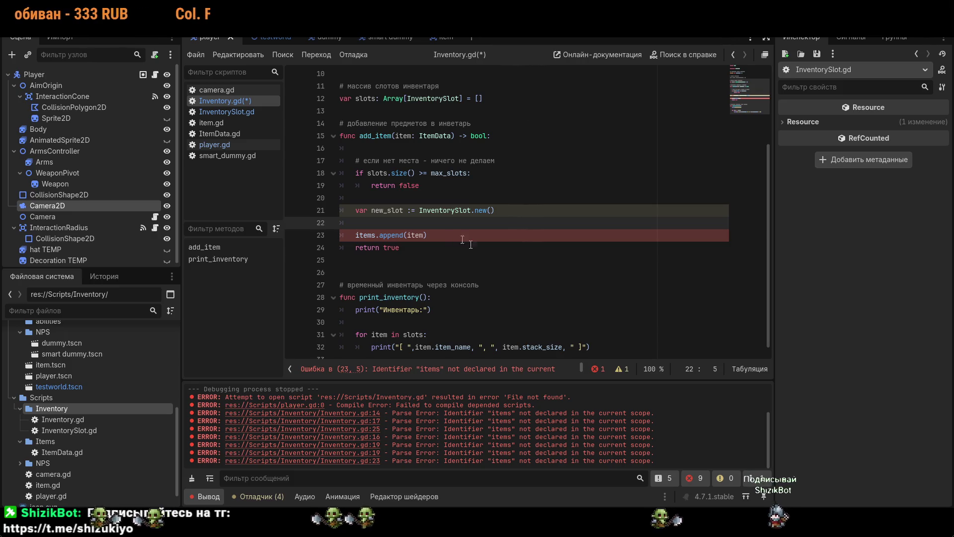
left_click(427, 235)
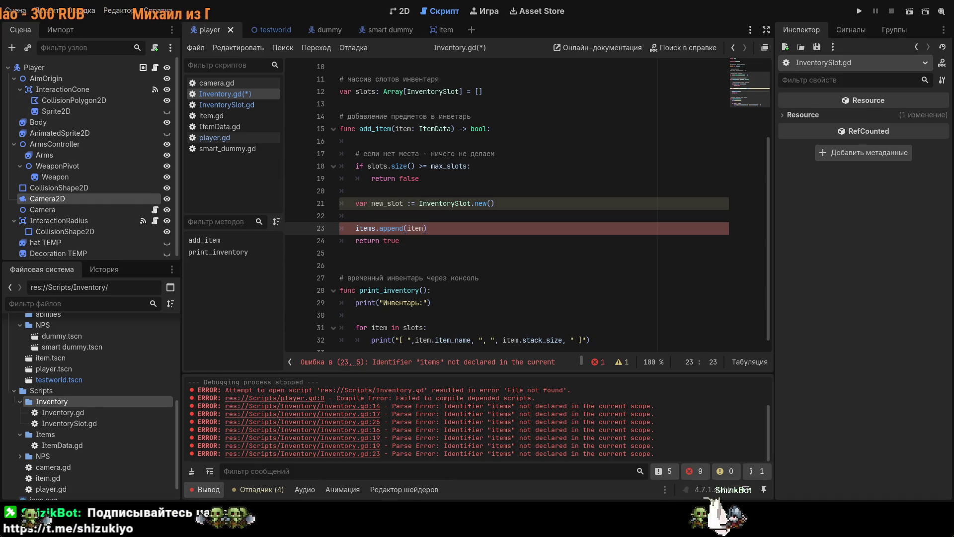
left_click(514, 206)
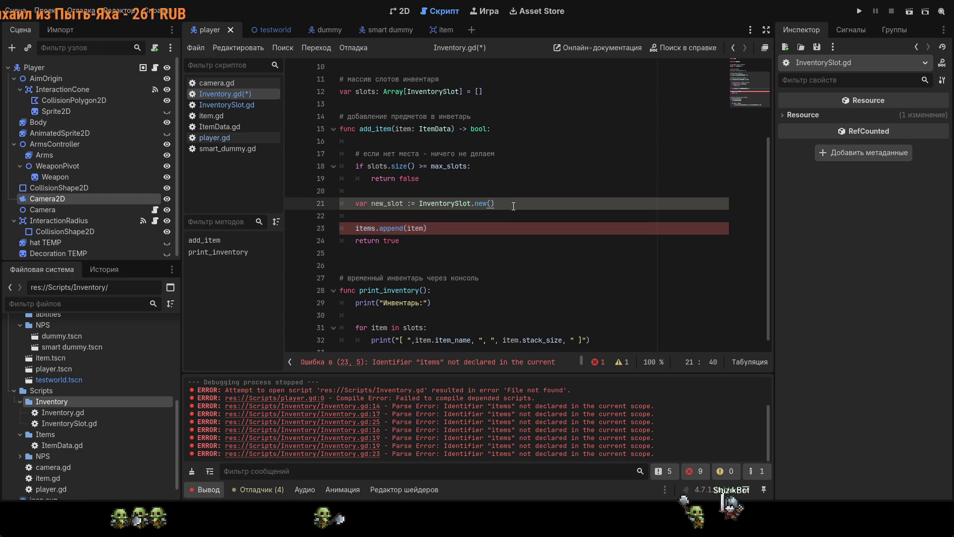
key("Return")
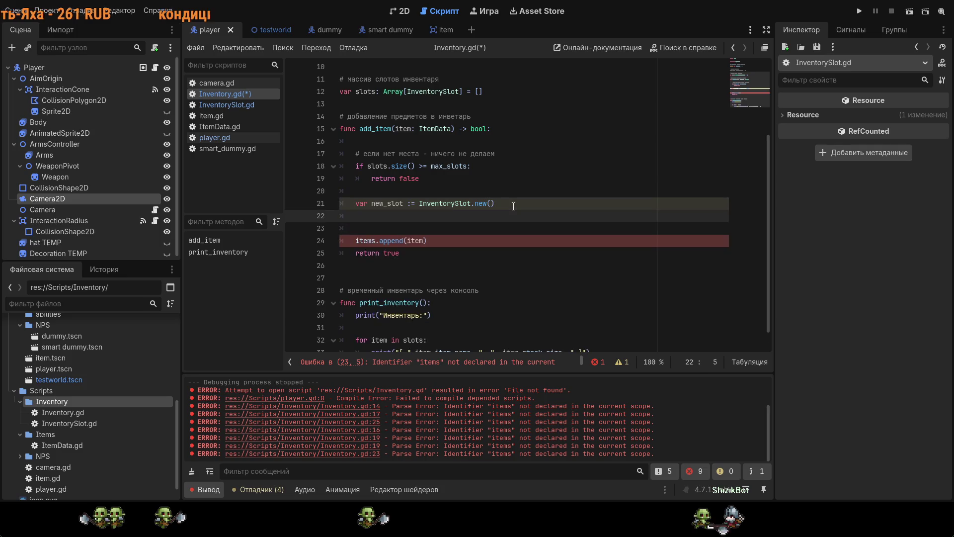
key("Down")
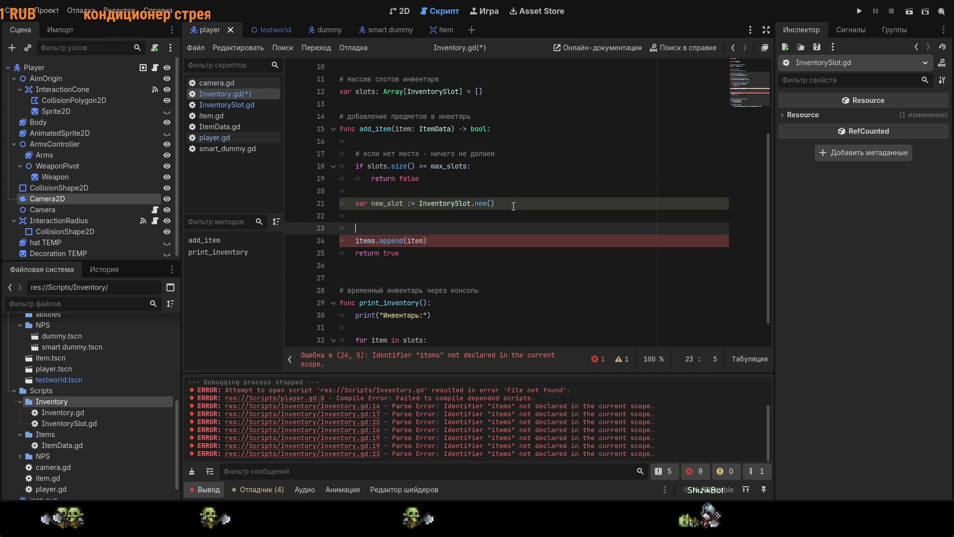
key("Up")
key("Return")
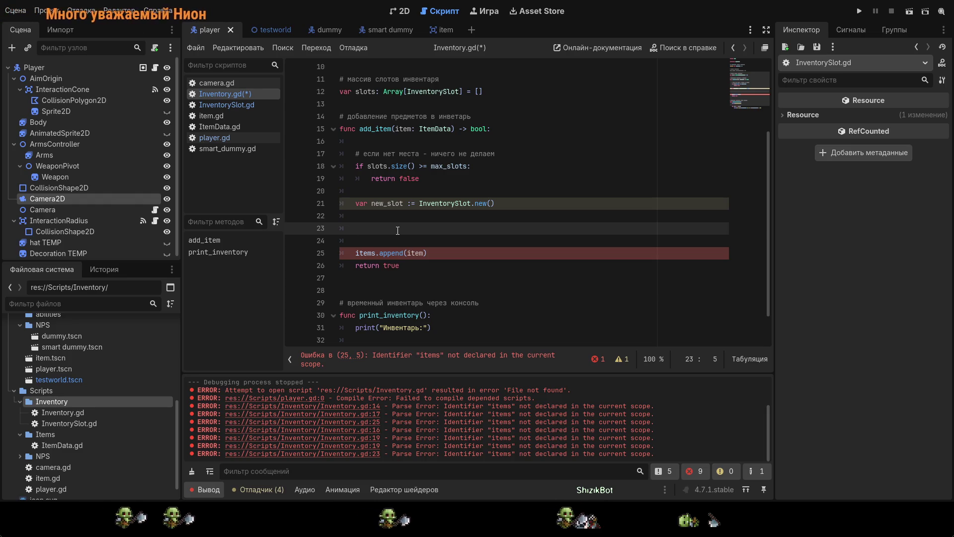
Step: Check InventorySlot.gd's fields, then return to Inventory.gd and remove a stray character
left_click(219, 103)
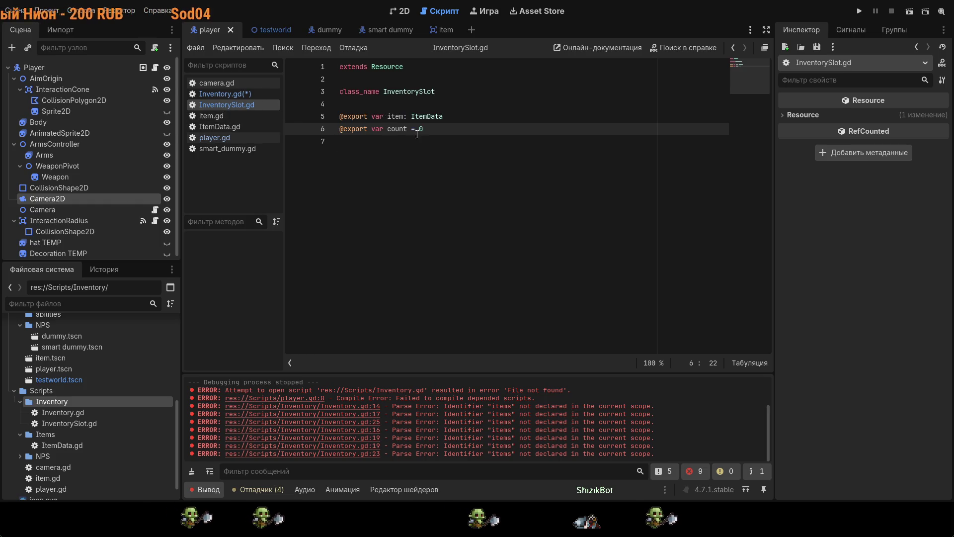
left_click(227, 93)
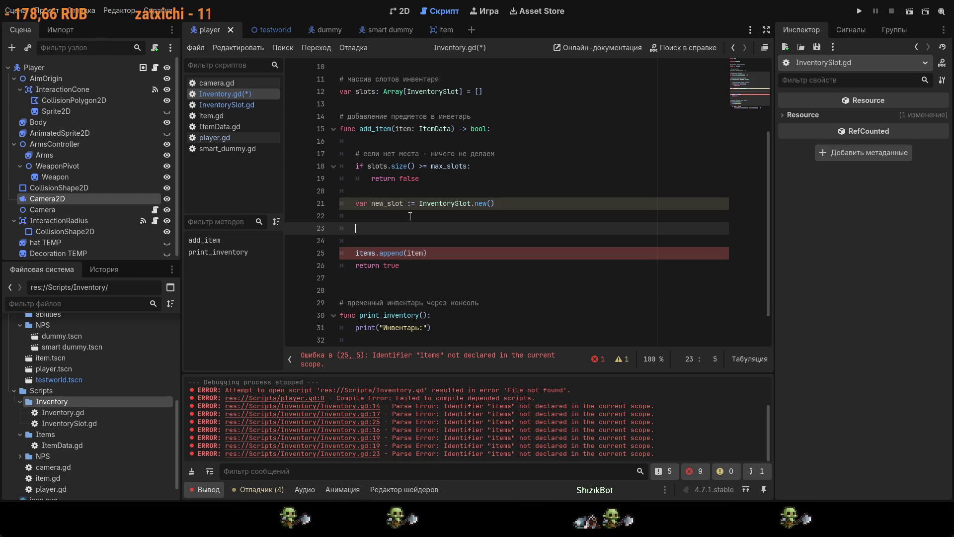
key("BackSpace")
Step: Add 'new_slot.item = item' below the declaration, leaving a comment line above, and save
key("Up")
key("Up")
key("Up")
key("Return")
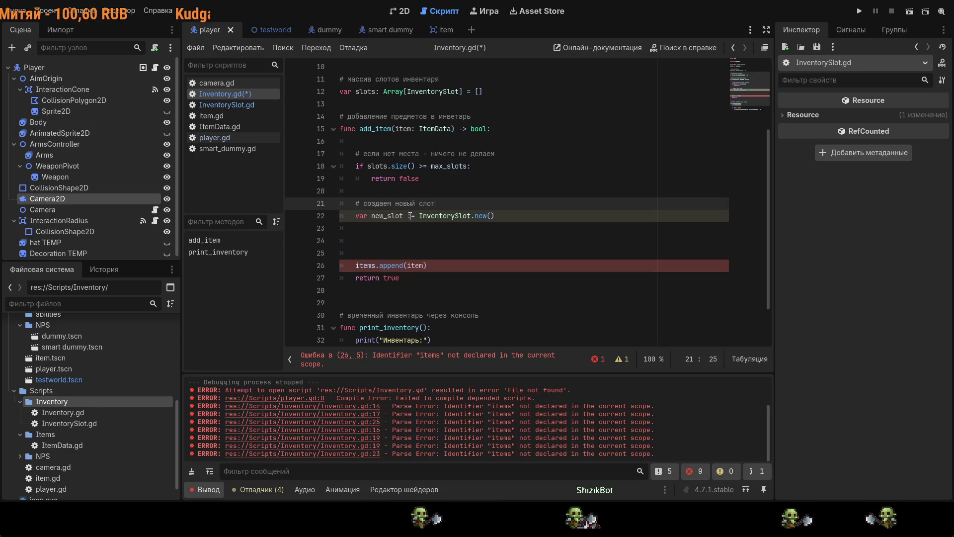
key("Down")
key("Down")
key("Down")
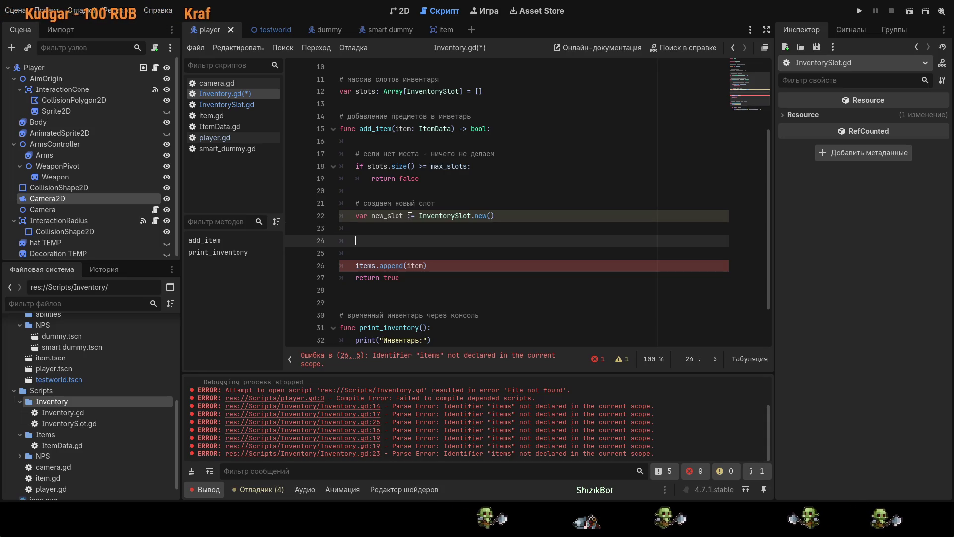
type("_slot.")
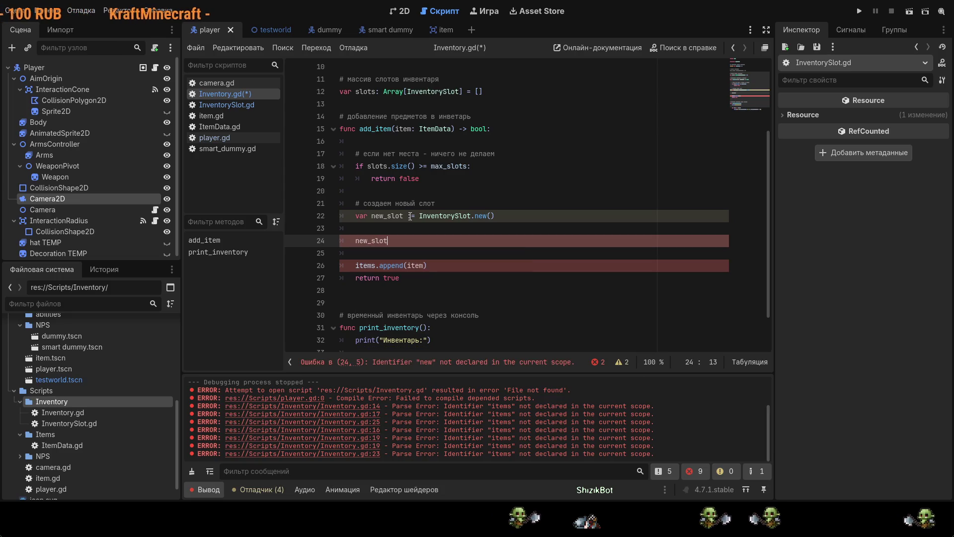
type("i")
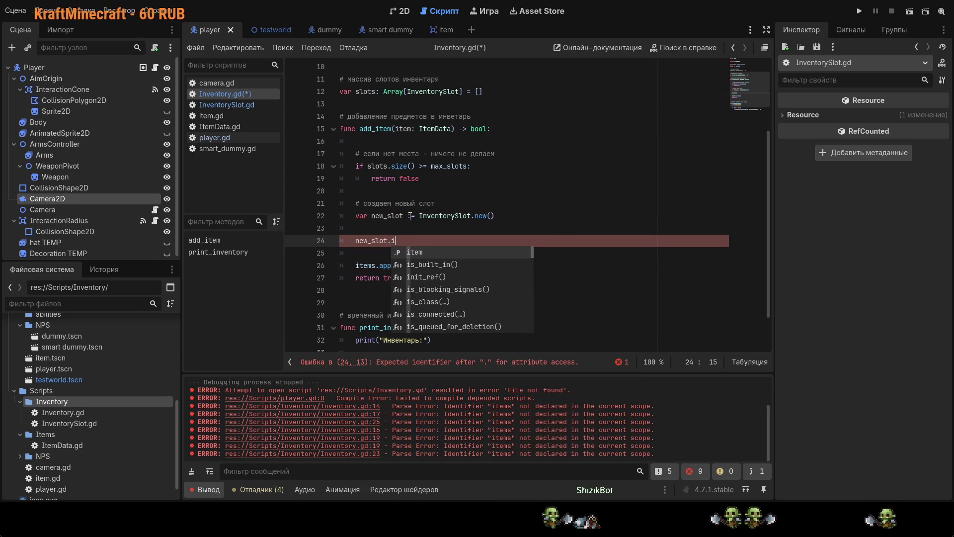
key("Return")
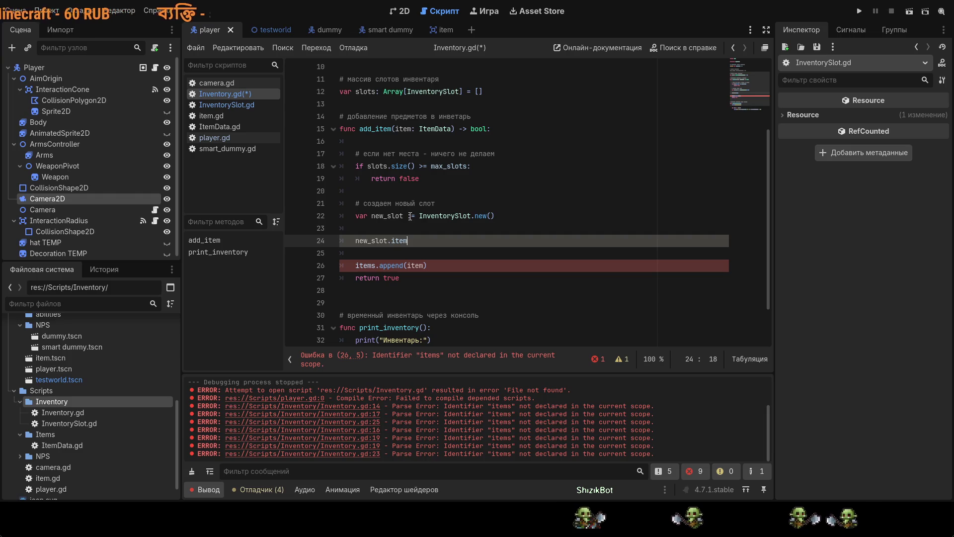
type("ite,m")
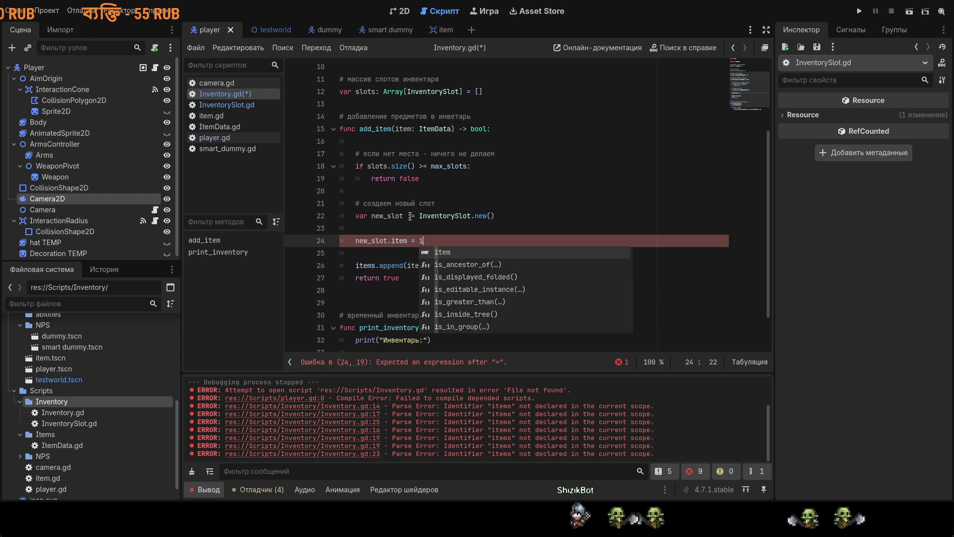
key("BackSpace")
key("BackSpace")
type("m")
key("ctrl+s")
key("Up")
key("Up")
key("Up")
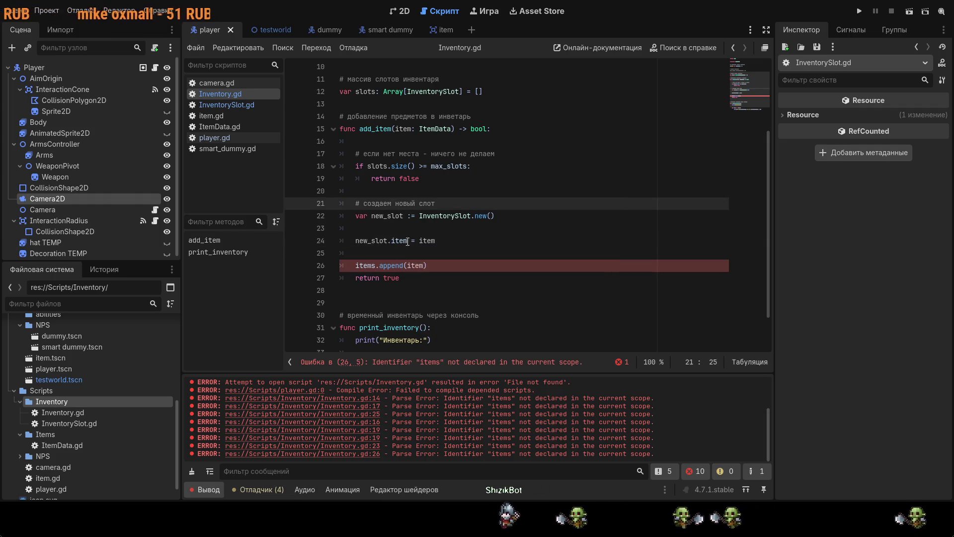
Step: Review InventorySlot.gd's fields and return to Inventory.gd
left_click(214, 105)
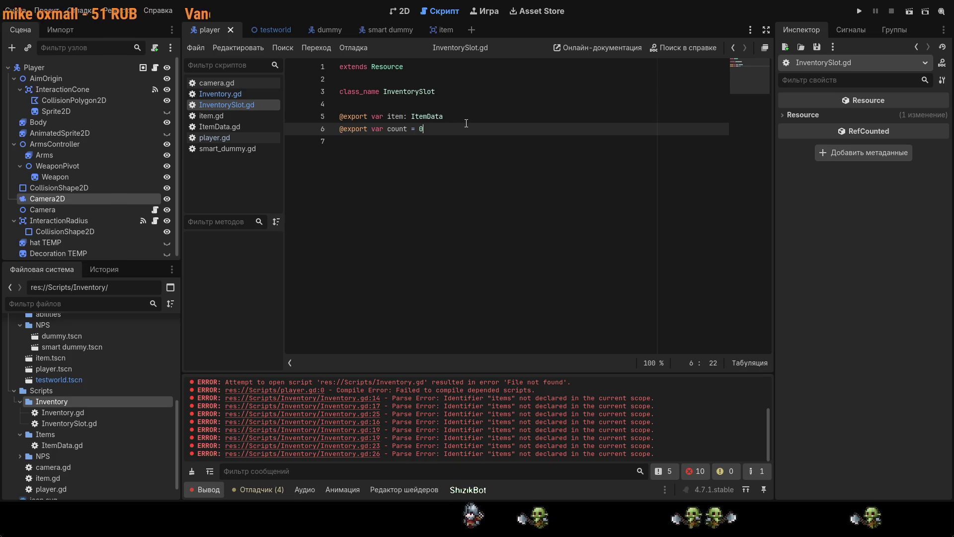
left_click(224, 94)
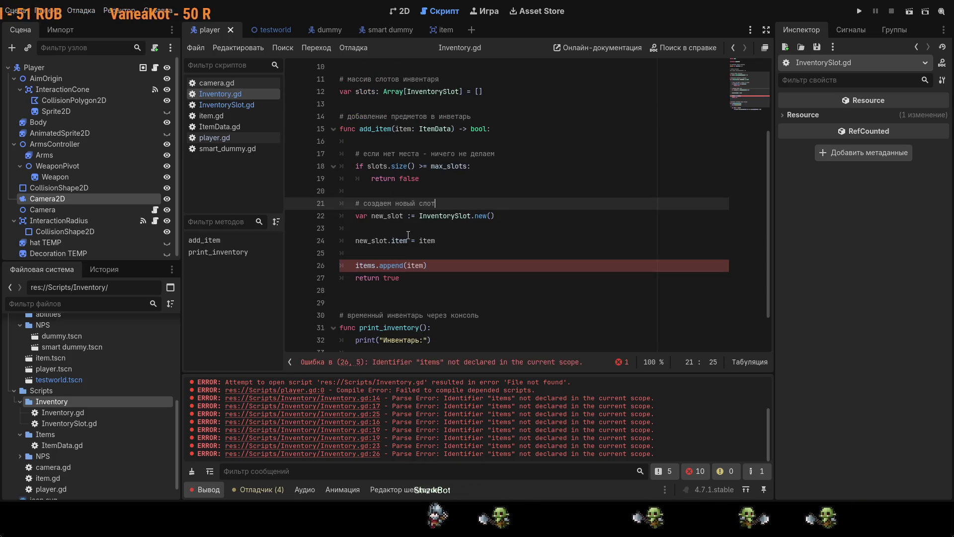
left_click_drag(419, 128, 455, 129)
left_click(485, 168)
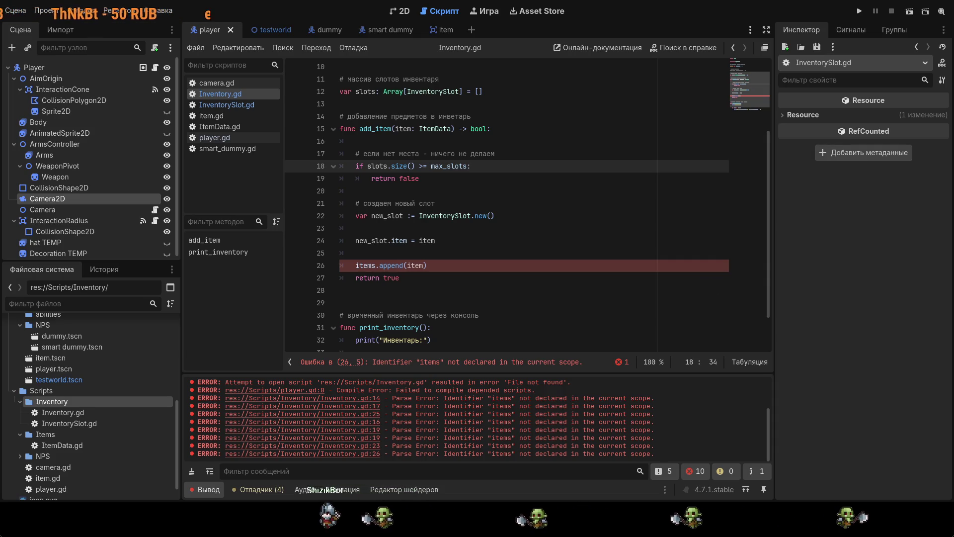
Step: Add a 'new_slot.count = 1' line below line 24
left_click(458, 242)
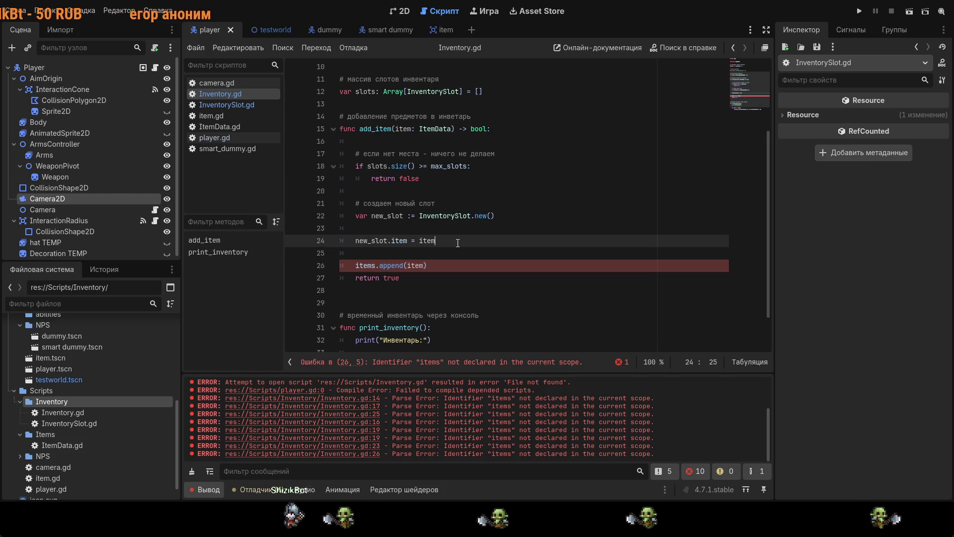
key("Return")
type("new")
key("Return")
type(".")
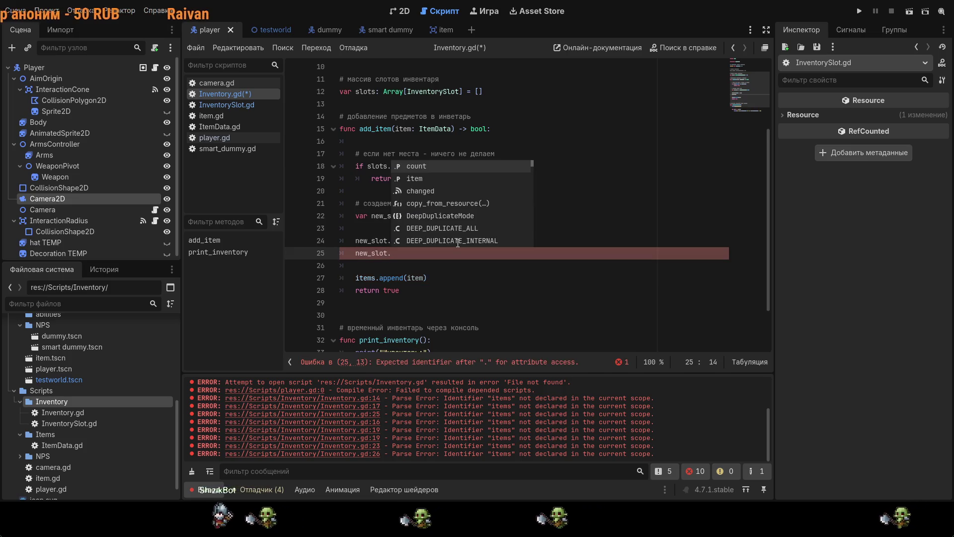
key("Return")
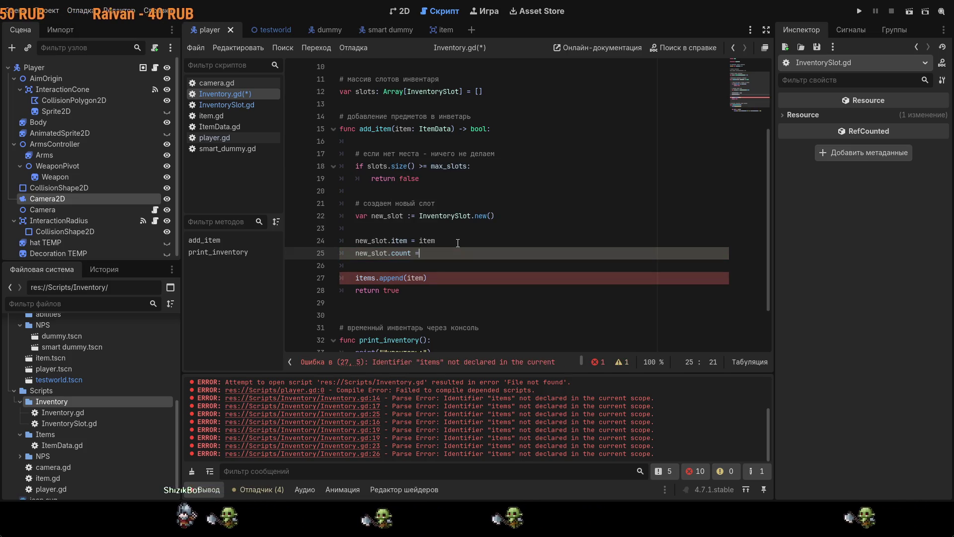
type("= ")
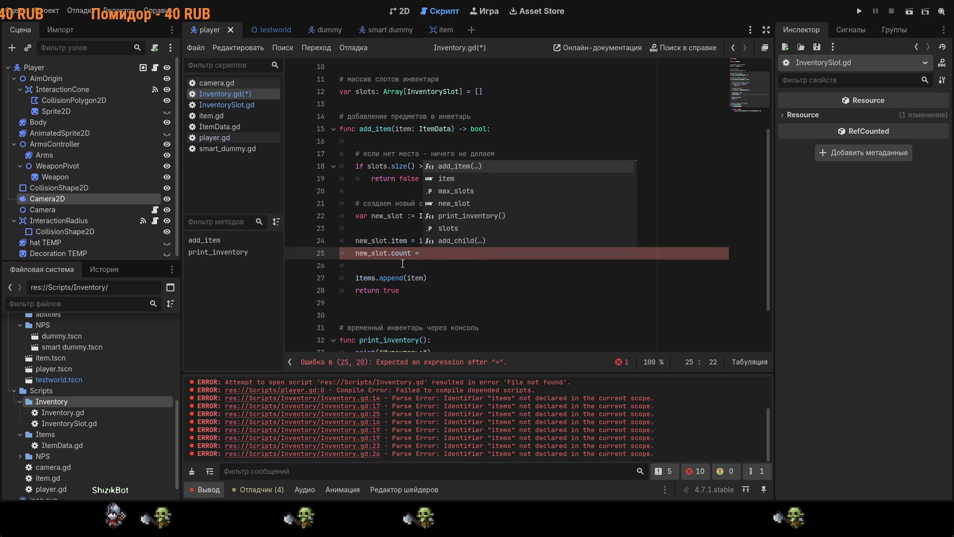
type("1")
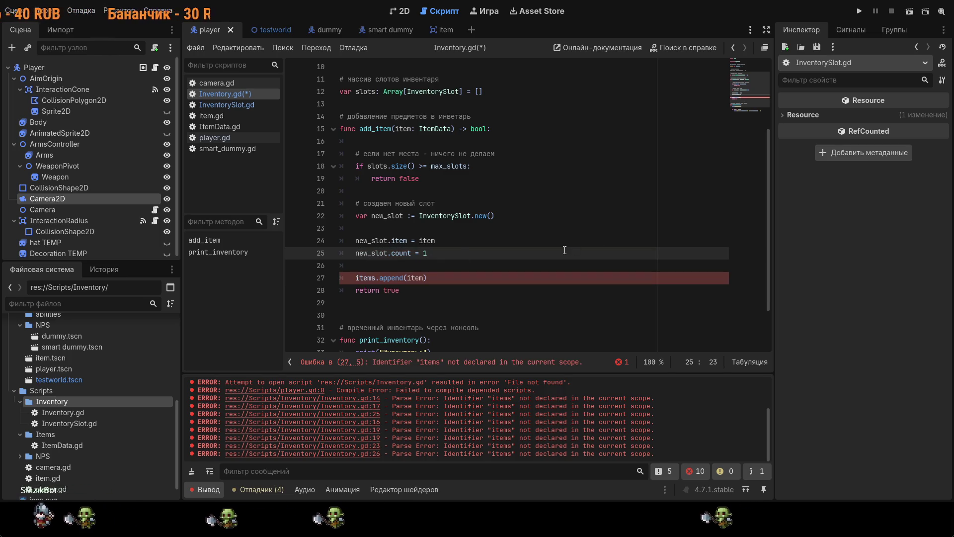
Step: Replace items.append(item) with slots.append(new_slot) and save Inventory.gd
left_click(380, 278)
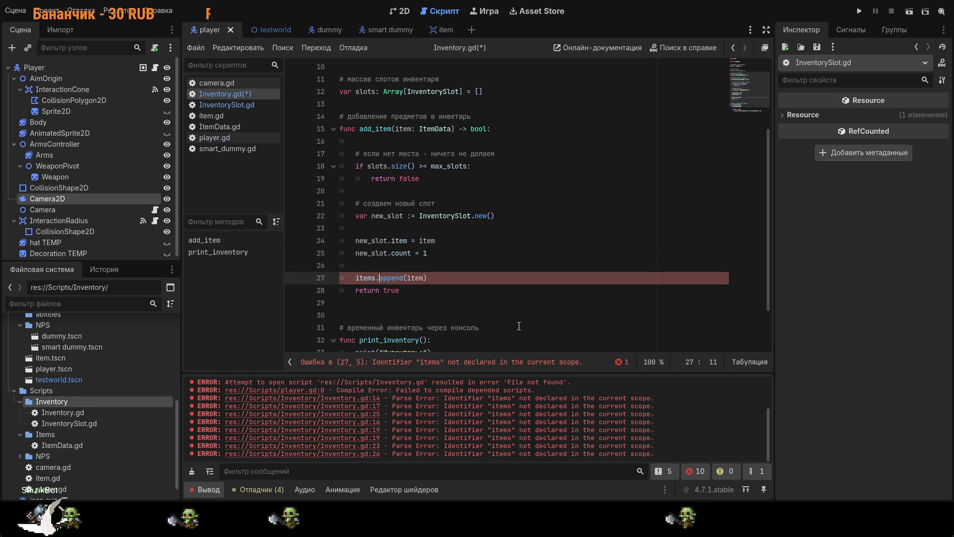
type("l")
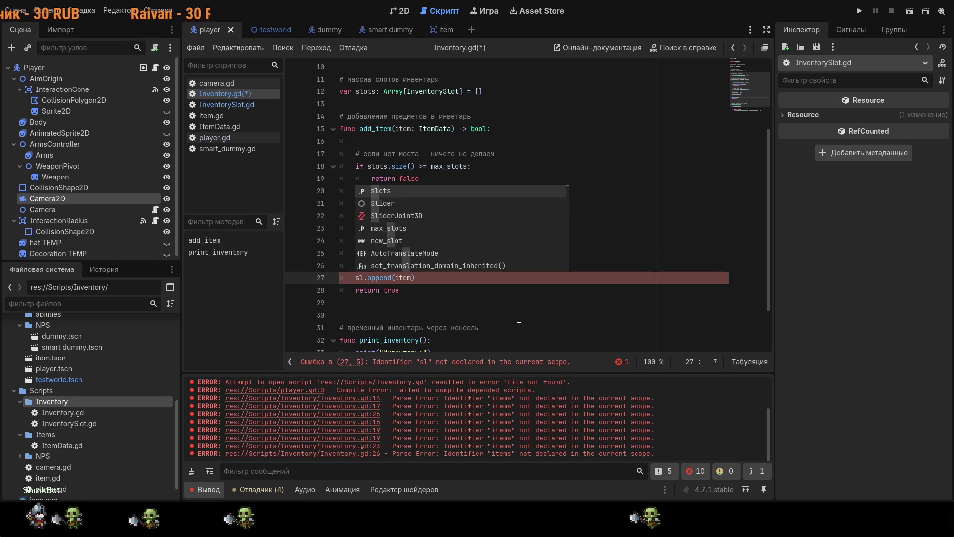
type("ots")
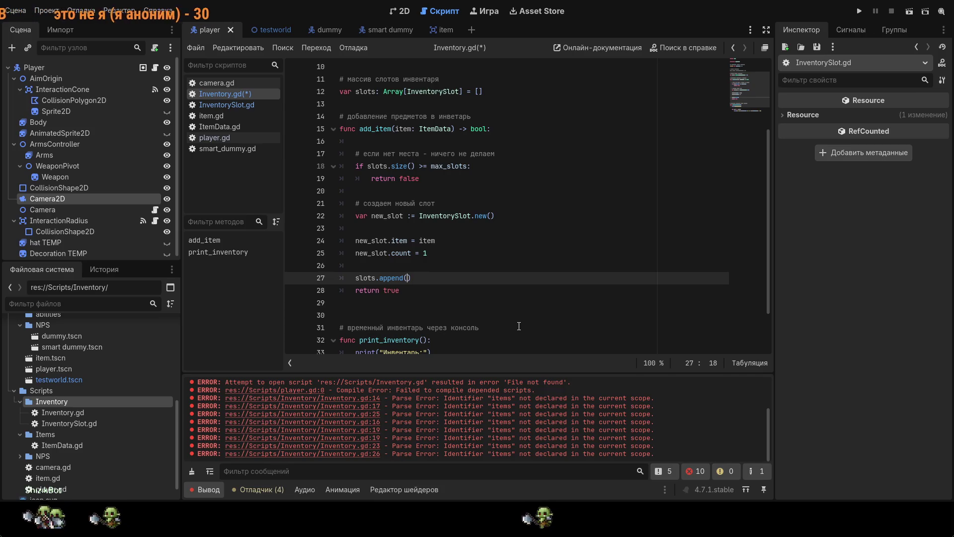
type("w")
key("Return")
key("ctrl+s")
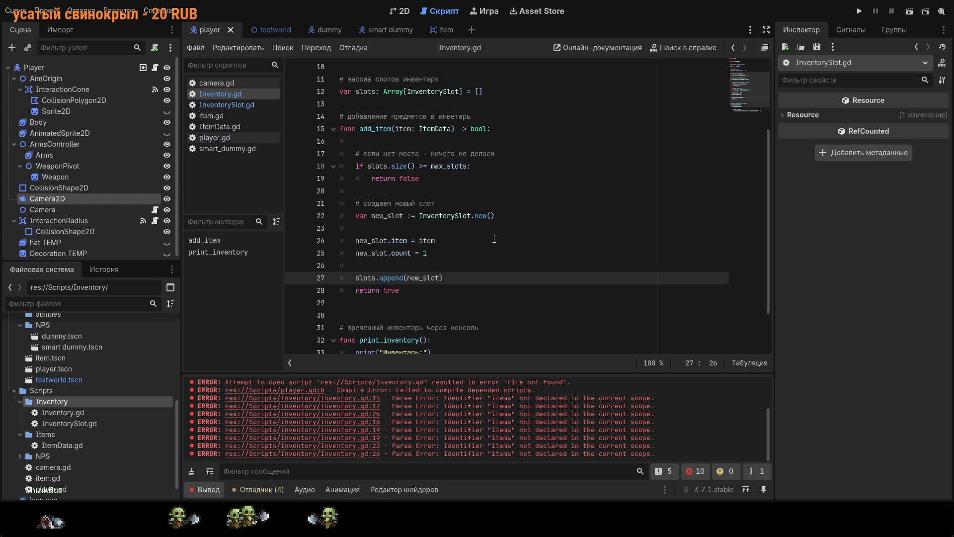
Step: Insert blank lines at the top of add_item for a new loop
left_click(416, 139)
key("Return")
key("Return")
key("Up")
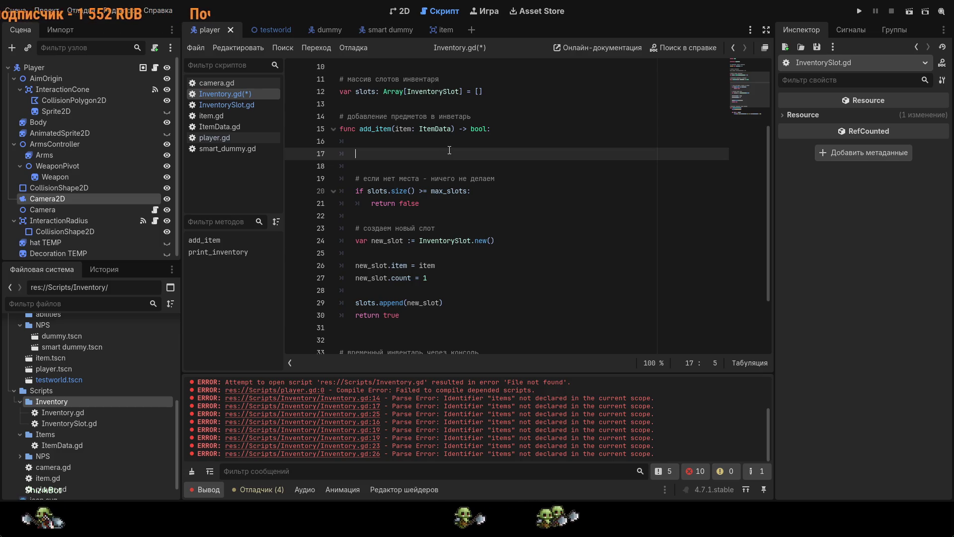
Step: Write the 'for slot in slots:' loop header with an empty body line and a blank line above
type("for ")
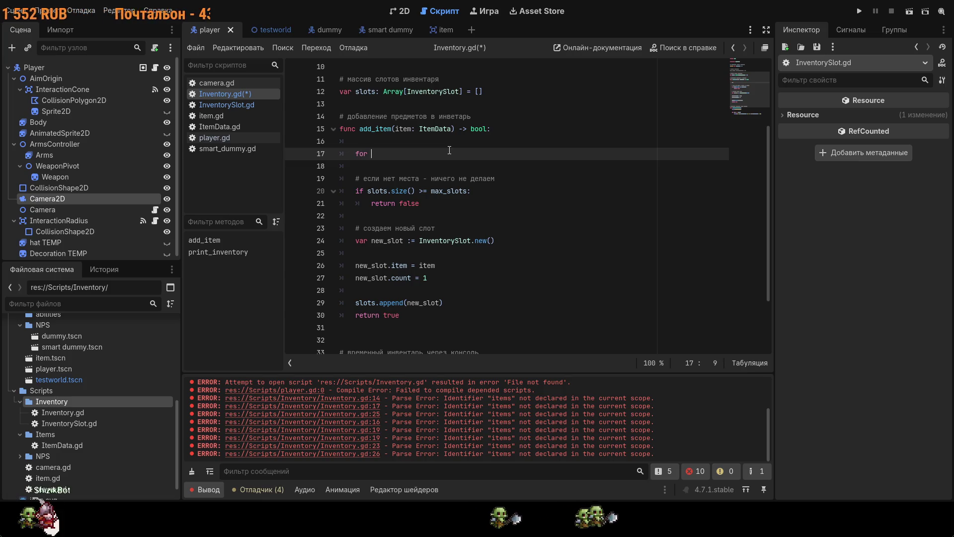
type("slot")
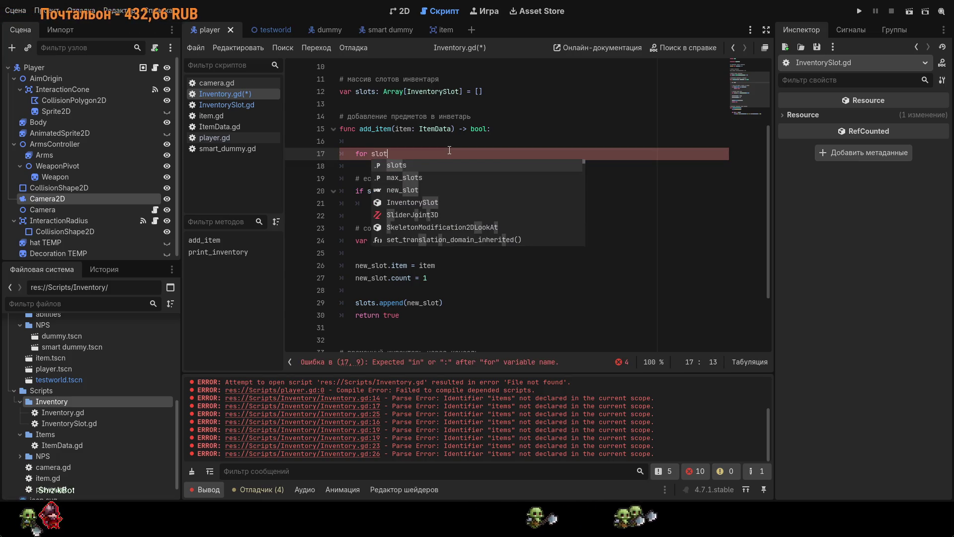
type(" in ")
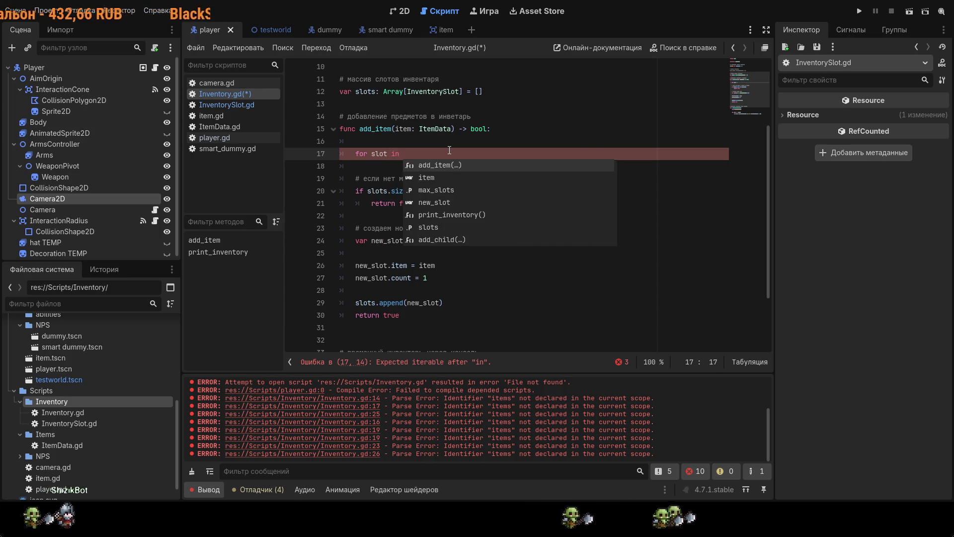
type("slots")
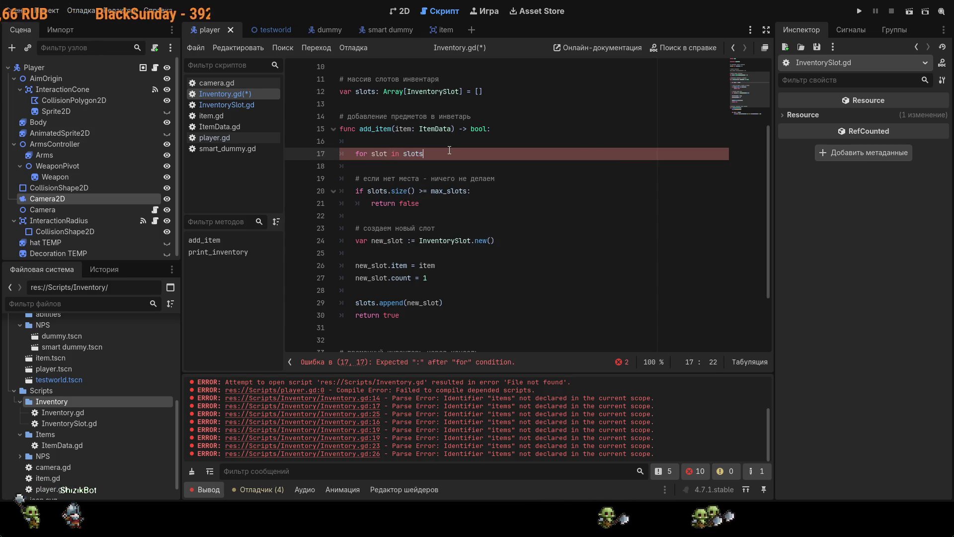
key("BackSpace")
type(":")
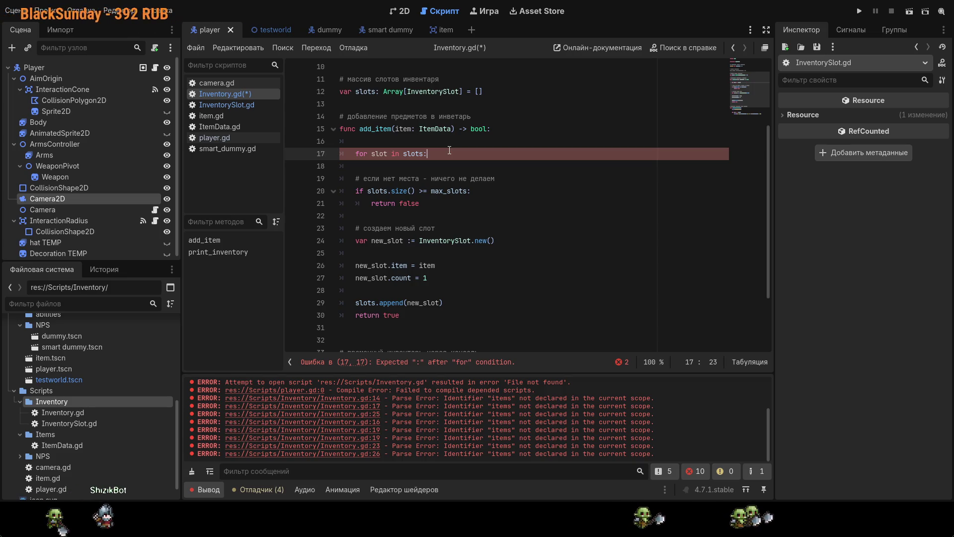
key("BackSpace")
type("{")
key("Return")
key("ctrl+z")
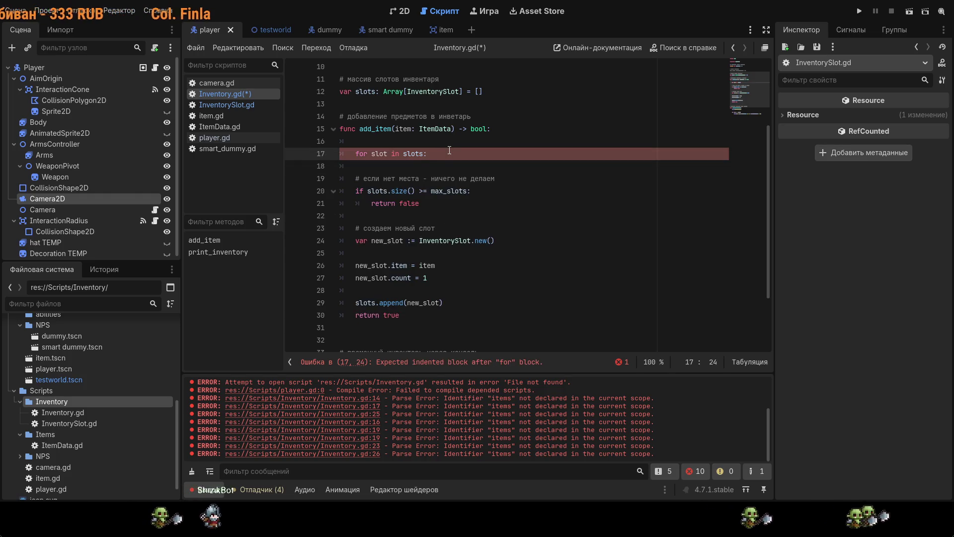
key("Return")
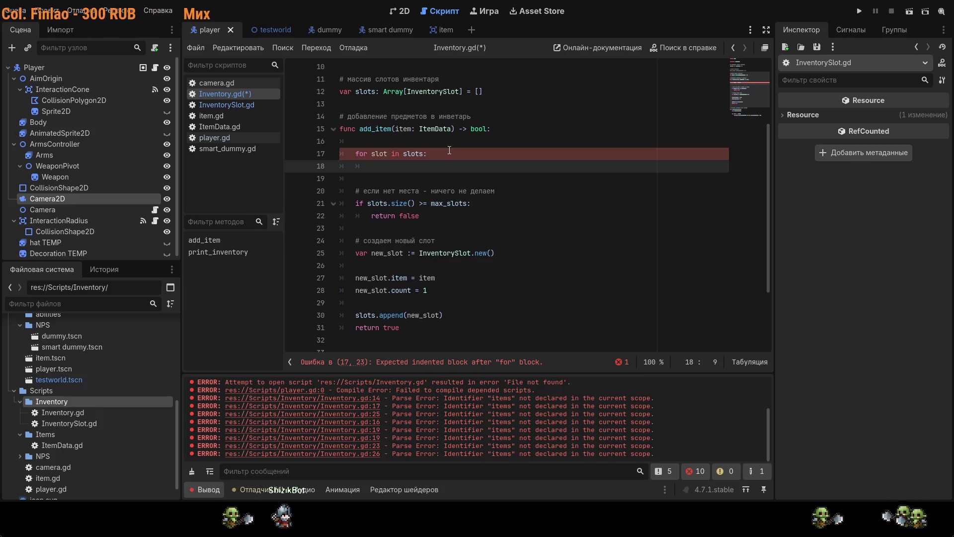
key("Up")
key("ctrl+shift+Return")
Step: Add the comment '# если такой предмет уже есть в слоте, и мы можем его туда поместить - помещаем'
type("# если ")
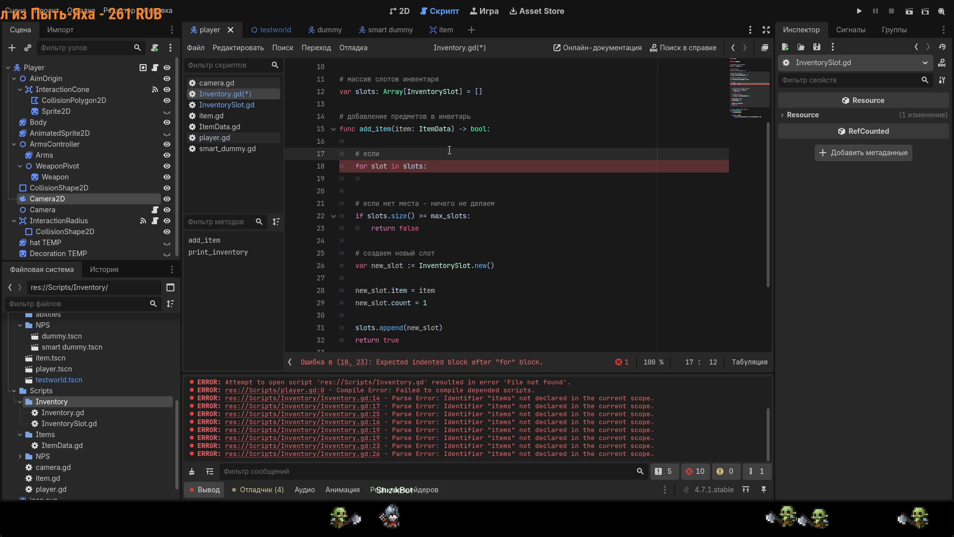
type("такой предмет")
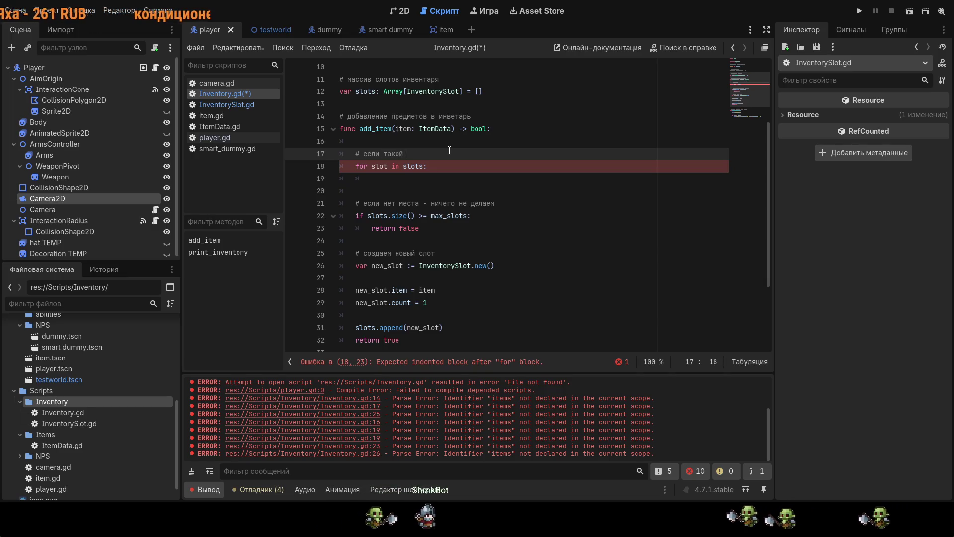
type(" уже есть в ")
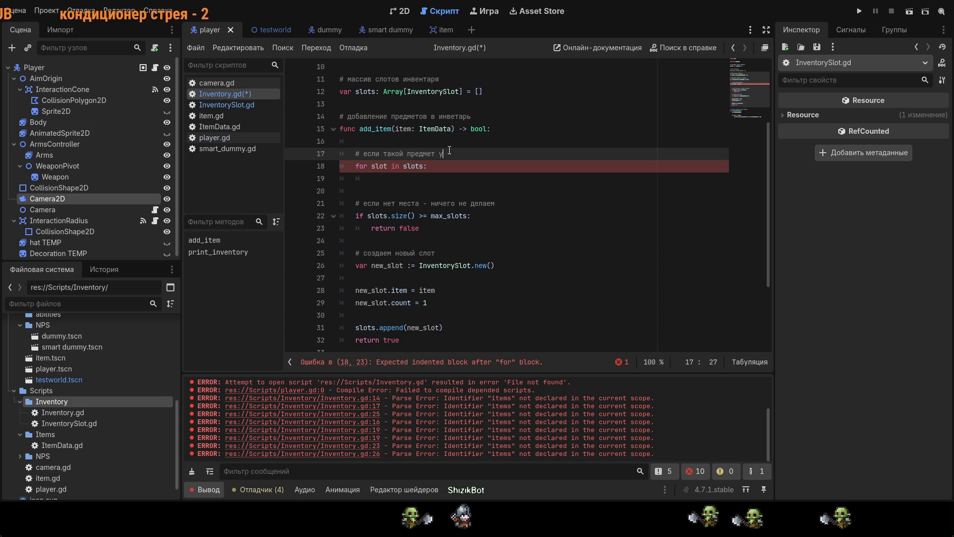
type("слоте, и ")
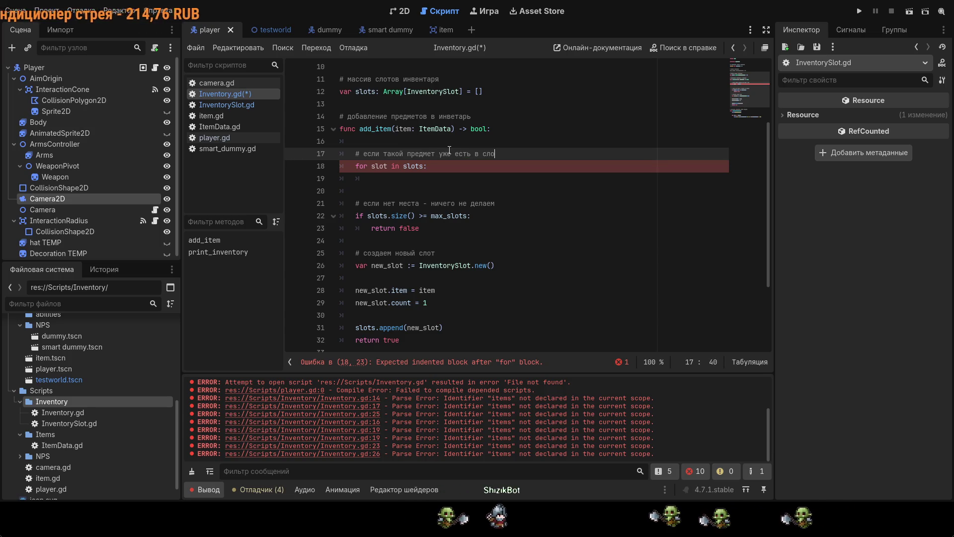
type("мы можем ")
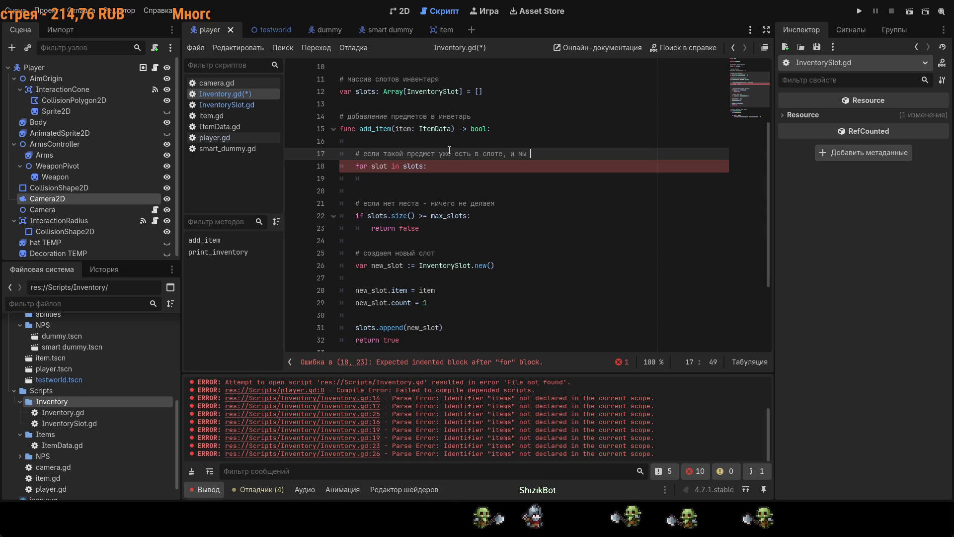
type("его туда помен")
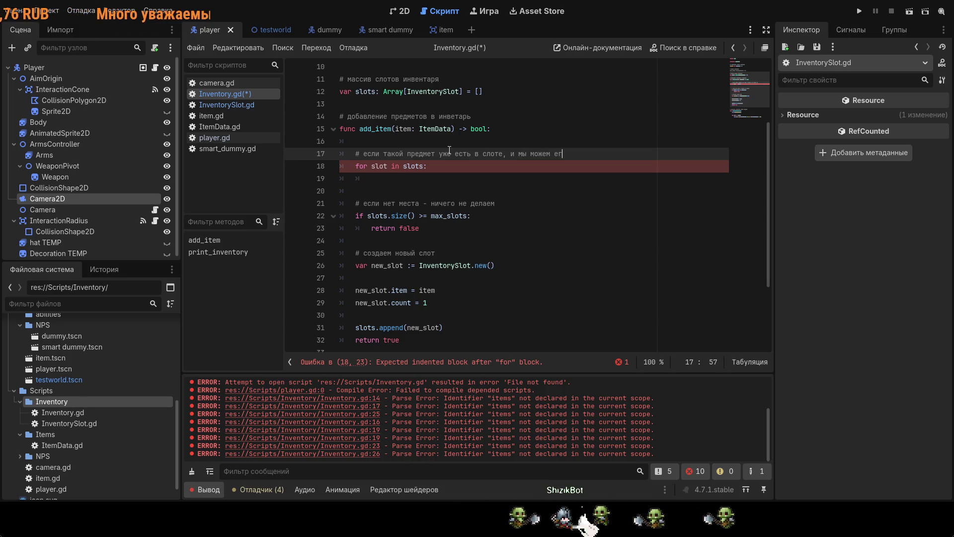
type("стить -")
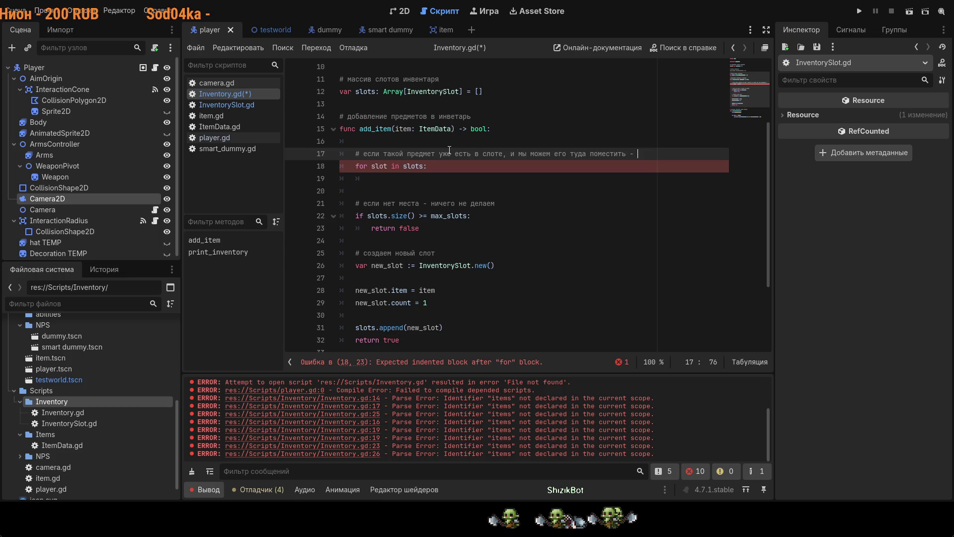
type("помещаем")
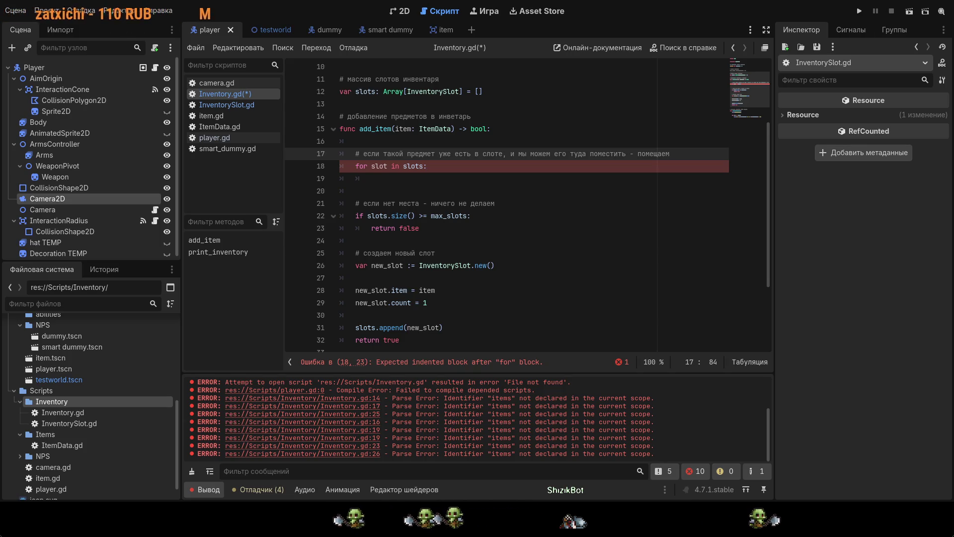
left_click(441, 182)
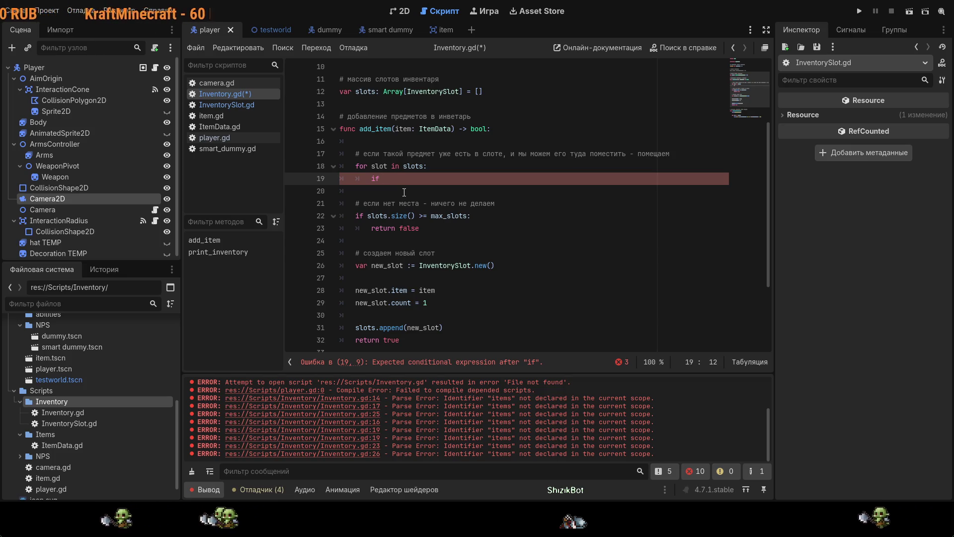
Step: Start line 19's if condition with 'slot.item = item' and save
type("ot.")
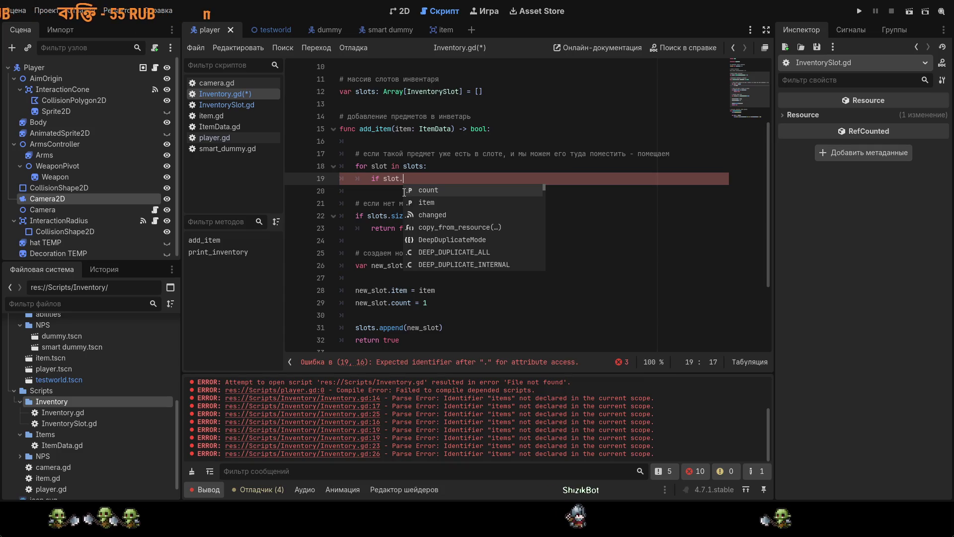
key("Down")
key("Return")
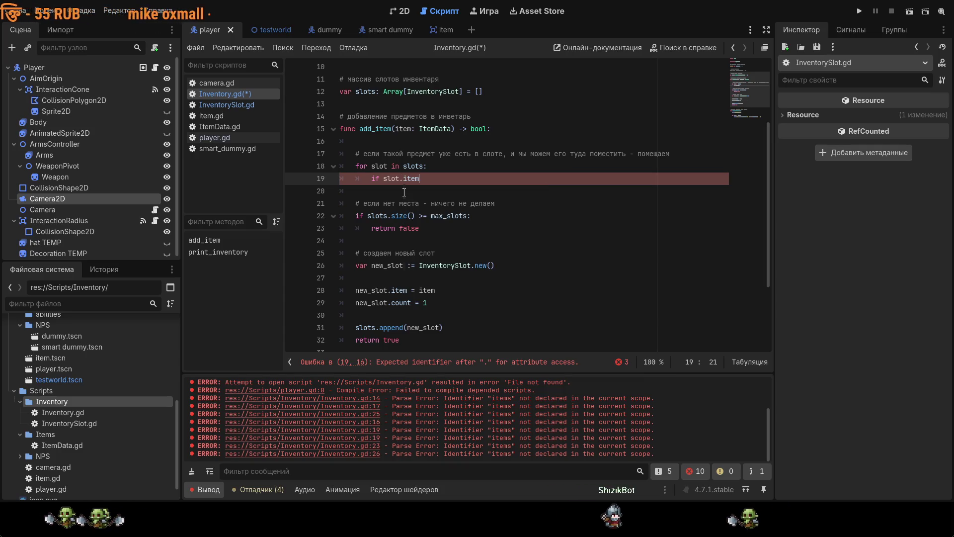
type("= ")
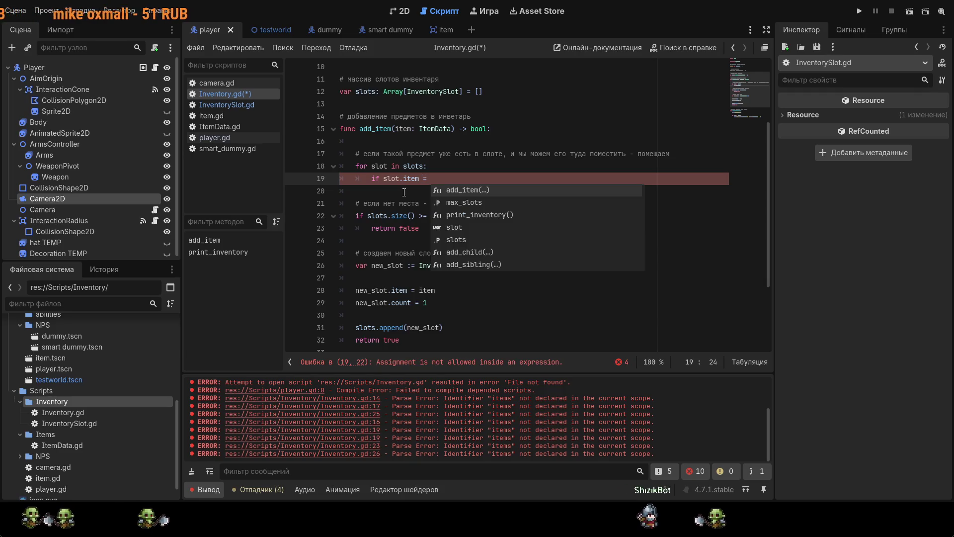
type("t")
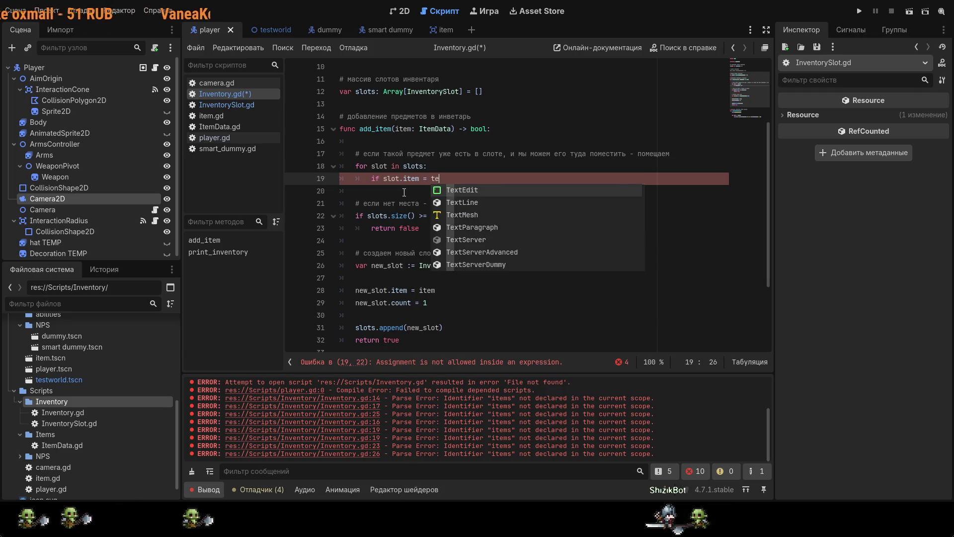
key("BackSpace")
type("item")
key("ctrl+s")
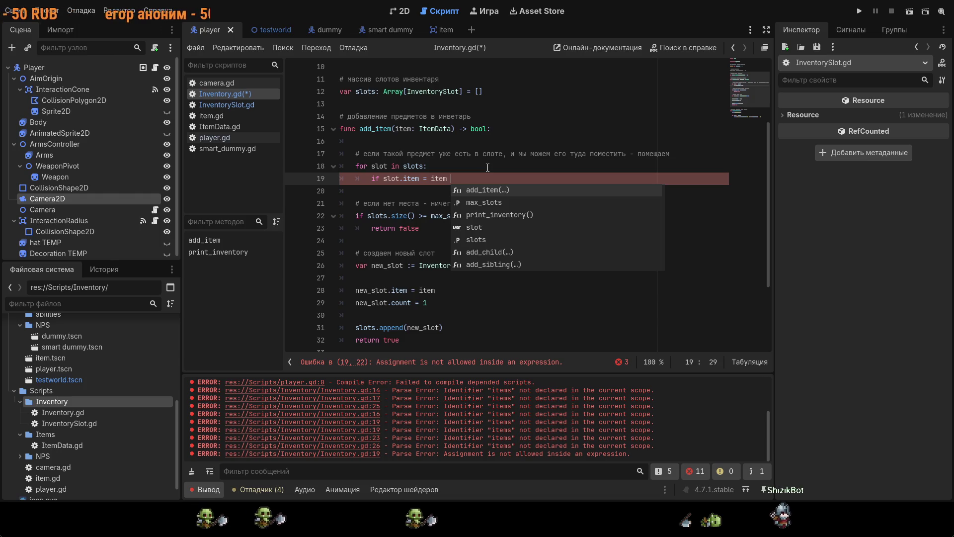
Step: Extend the condition with 'and slot.count < slot.item.stack_size'
type("&&")
key("BackSpace")
key("BackSpace")
type("and ")
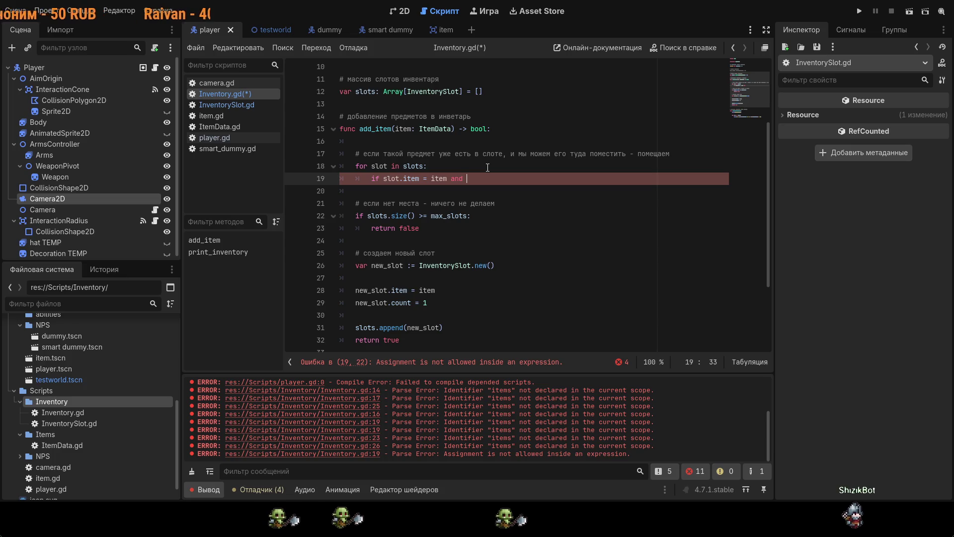
type("slo")
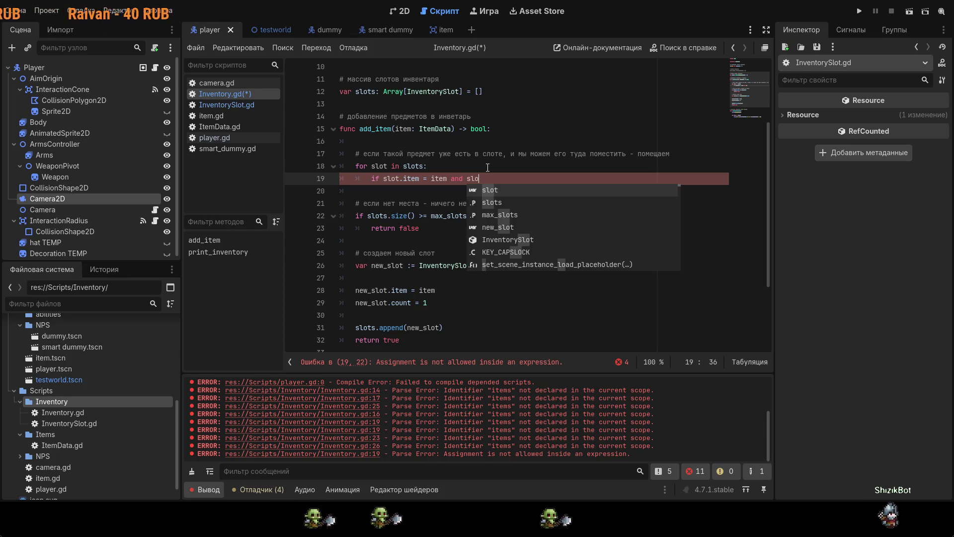
type("t.count")
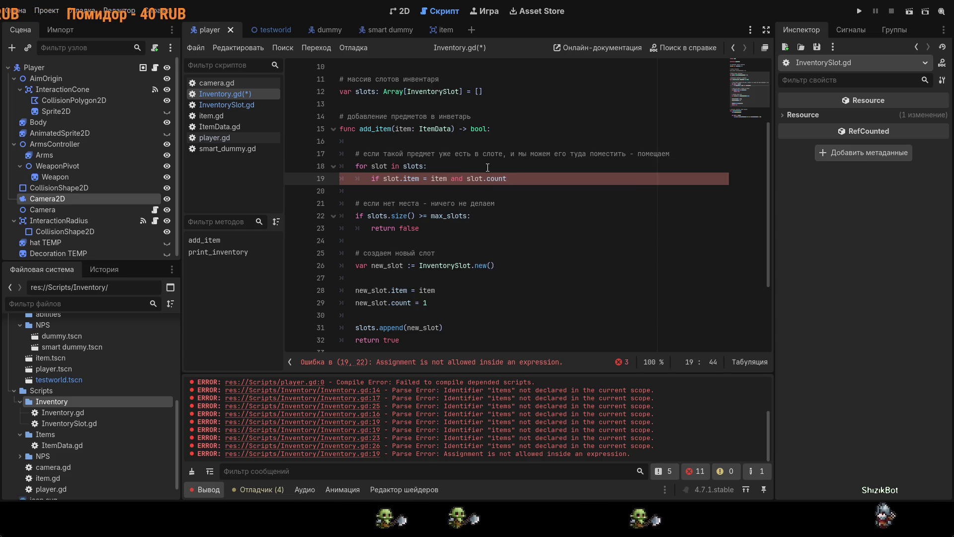
type(" <")
type(" slo")
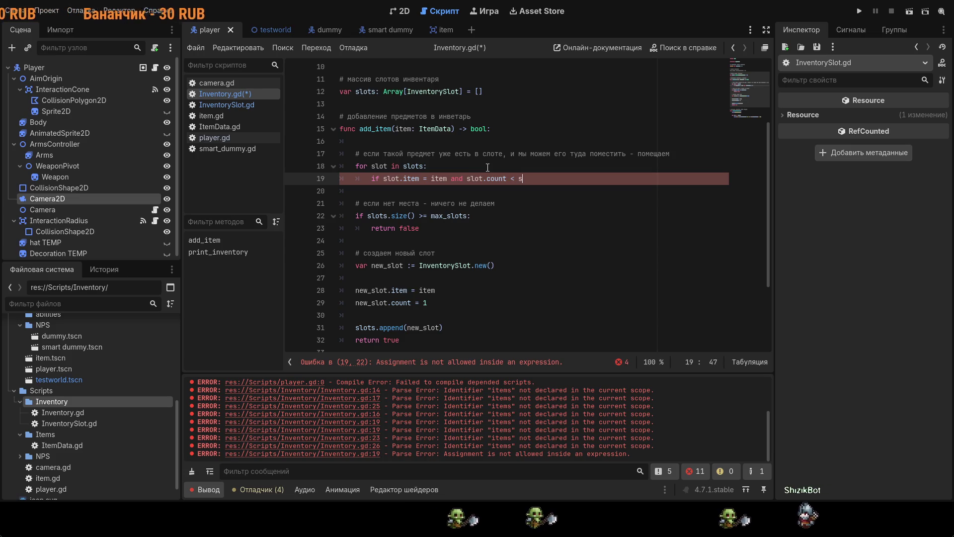
key("Return")
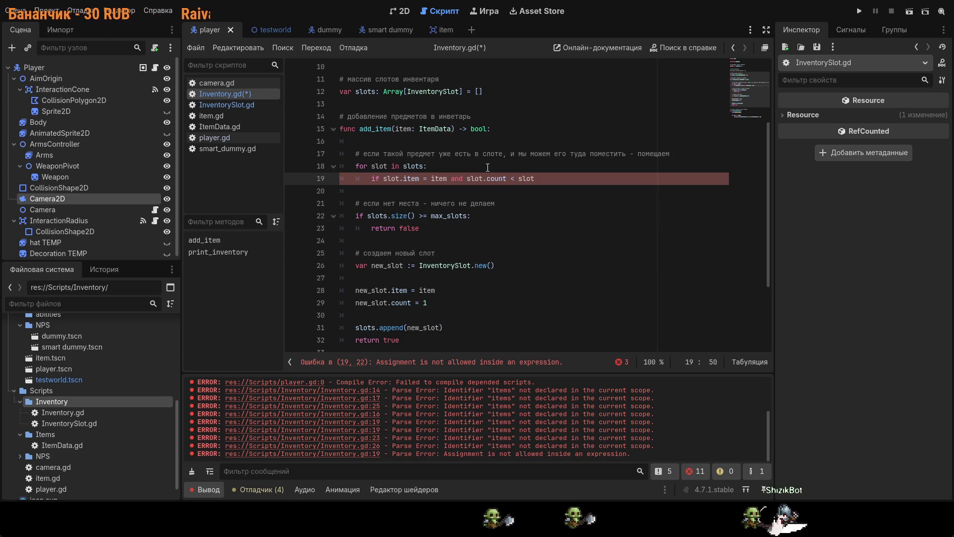
type(".")
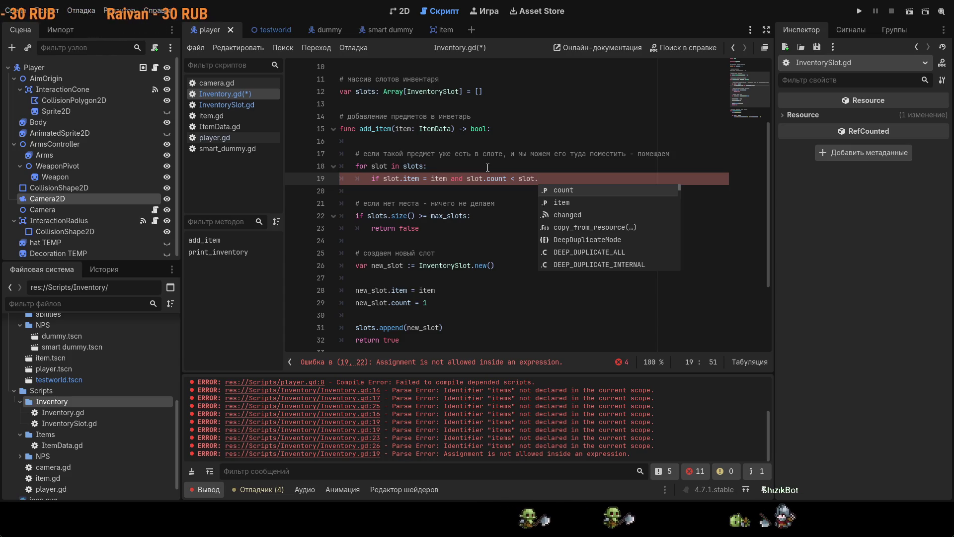
key("Down")
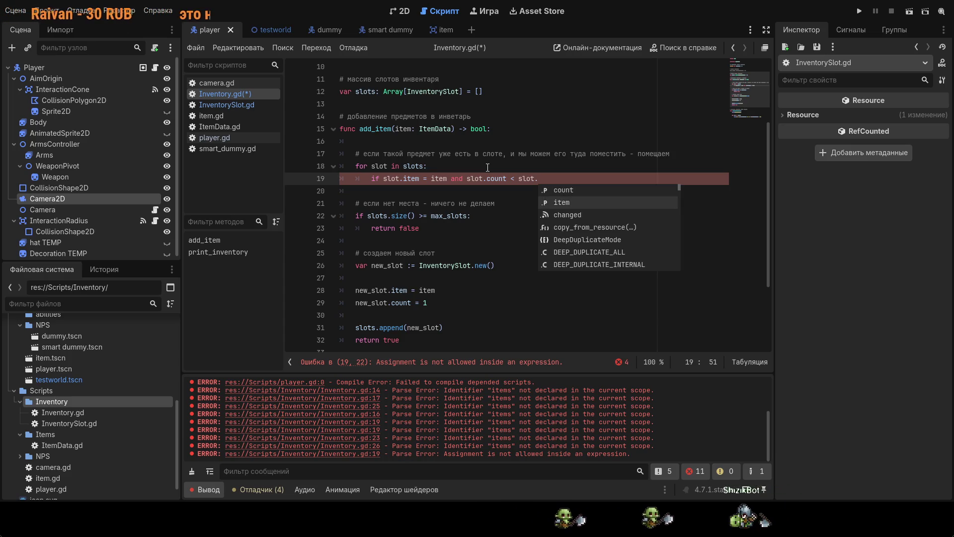
key("Return")
type(".")
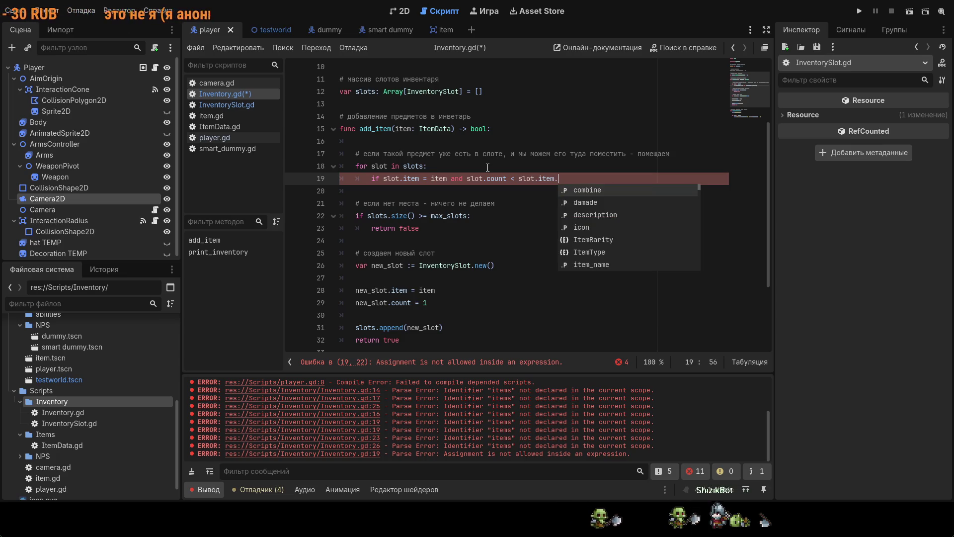
type("s")
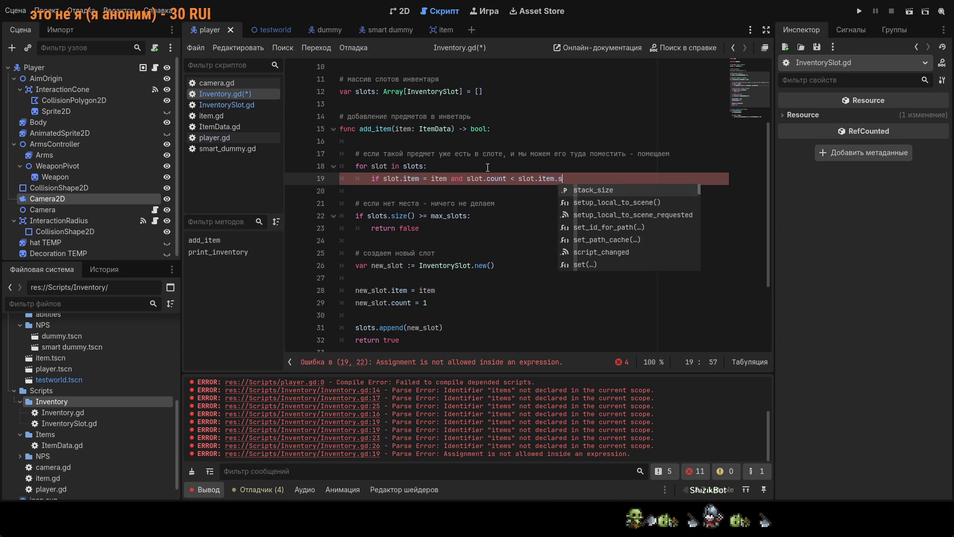
key("Return")
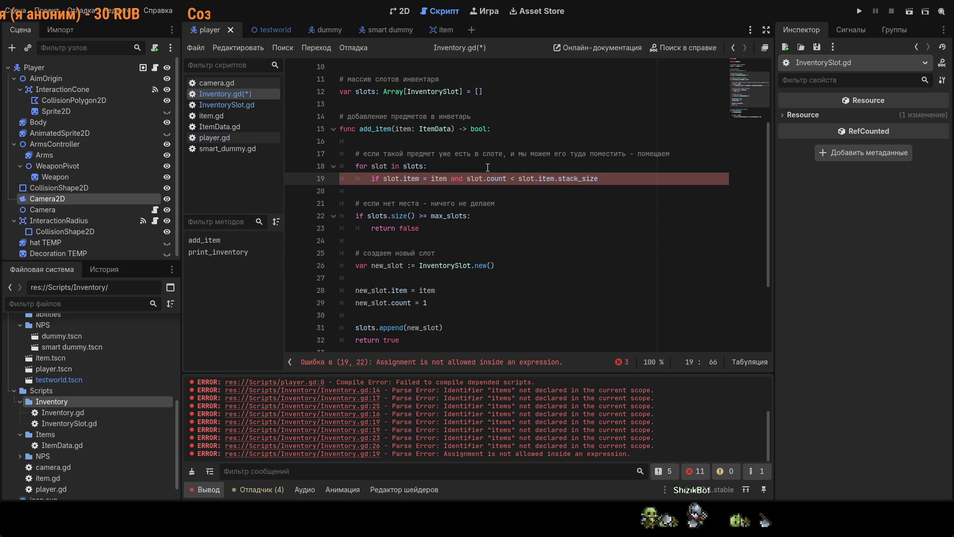
key("Return")
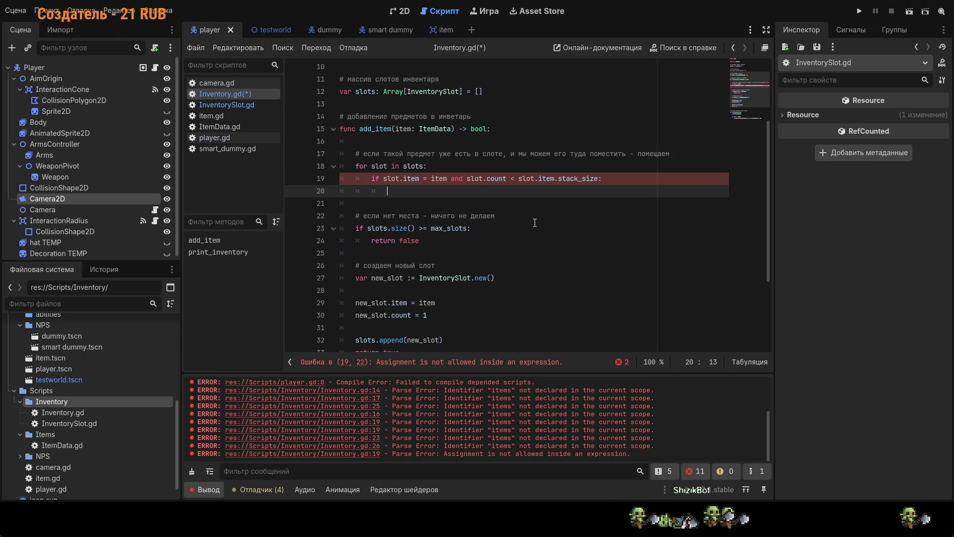
Step: Add 'slot.count += 1' and 'return true' inside the if block, then save
left_click_drag(384, 179, 424, 179)
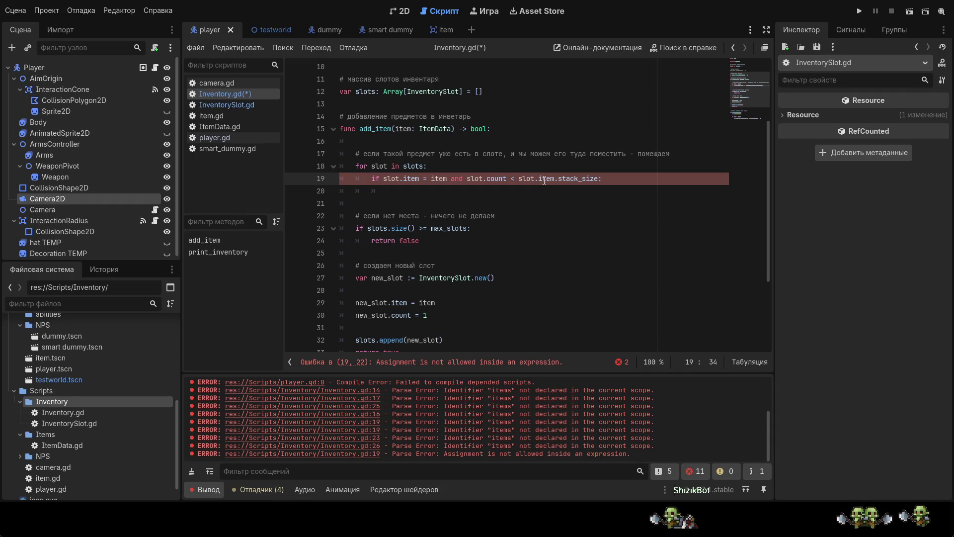
left_click(504, 186)
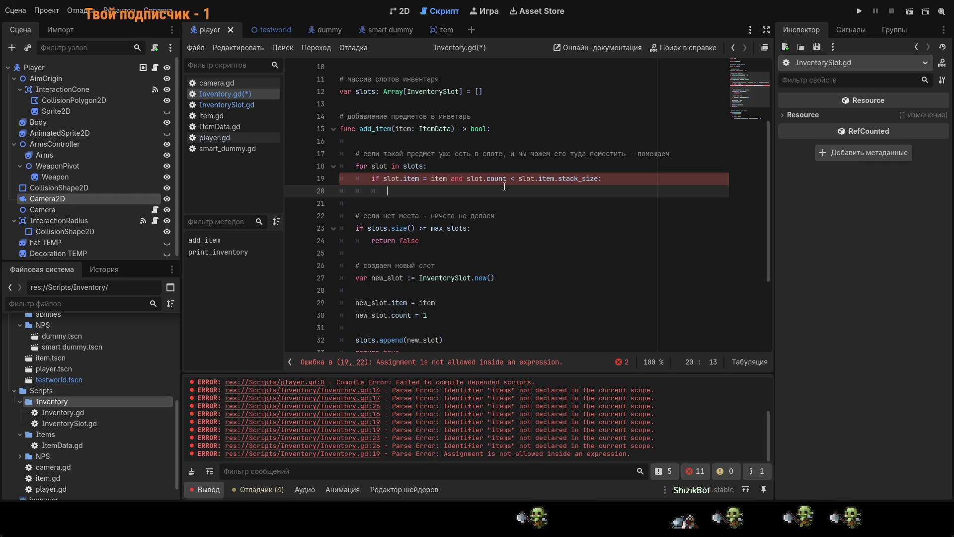
type("t.")
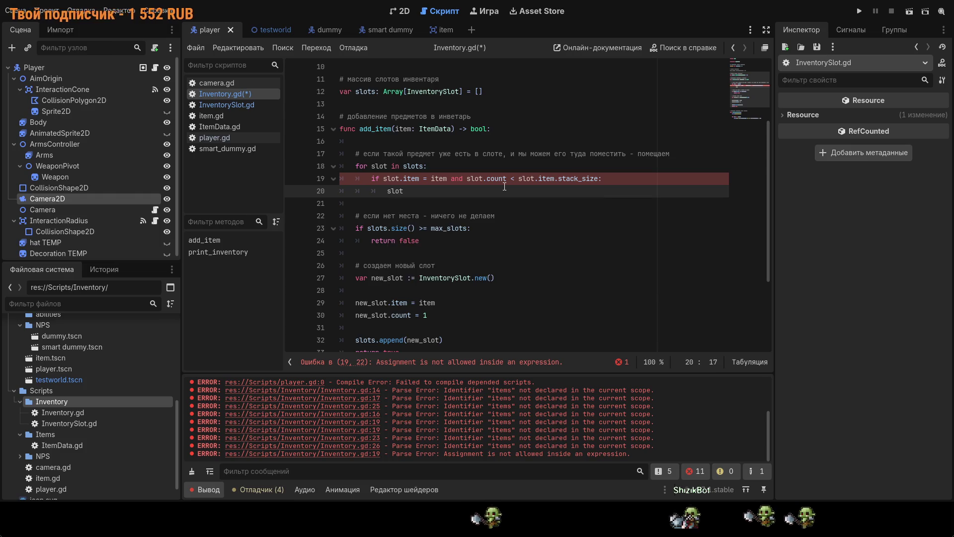
type("count ")
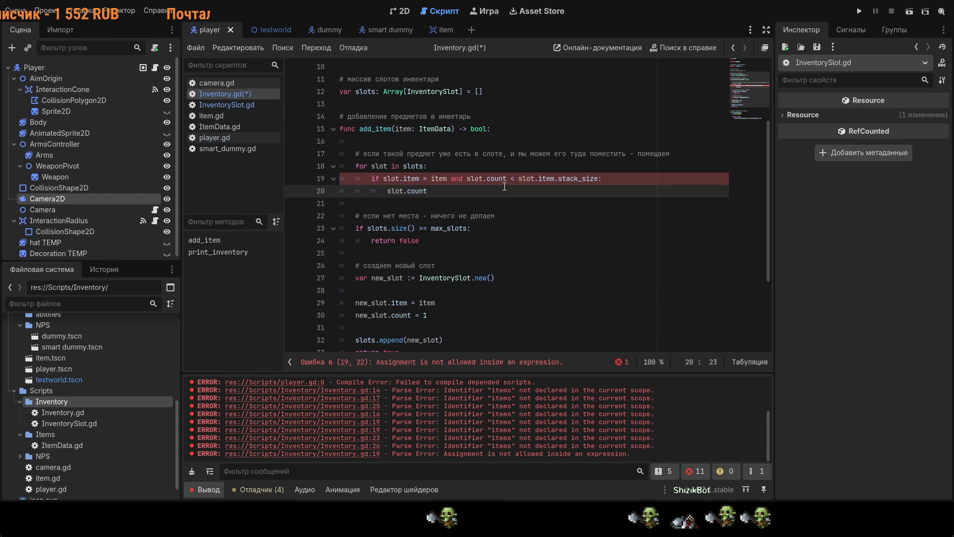
type("+= 1")
key("Return")
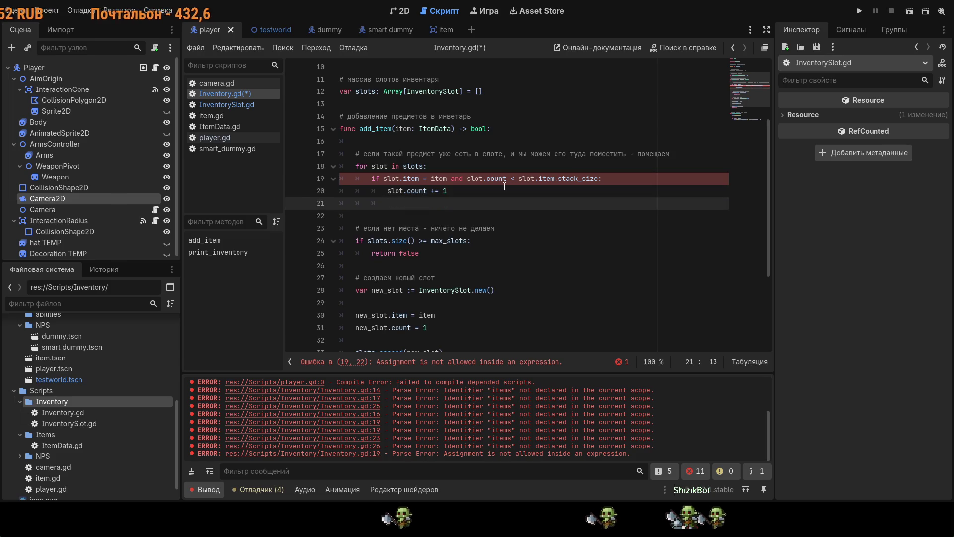
type("eturn t")
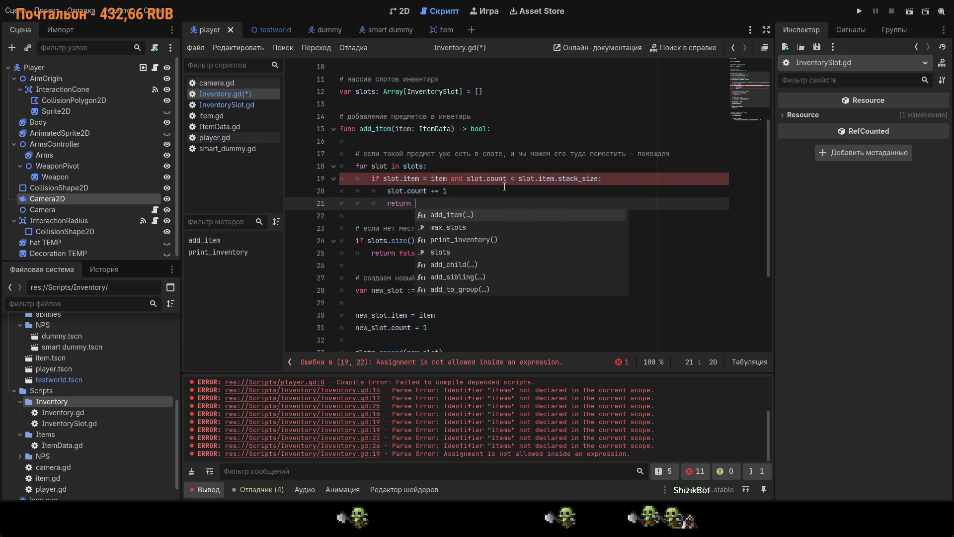
type("rue")
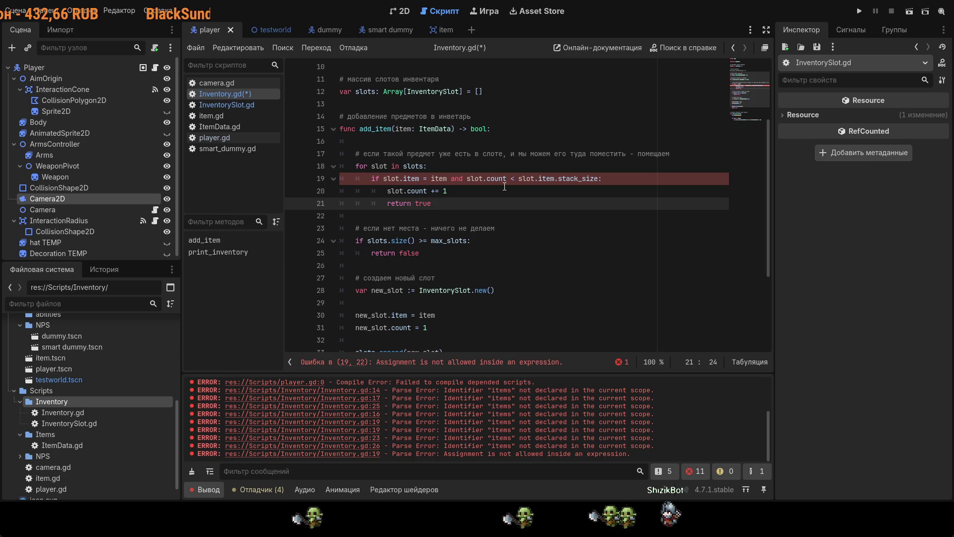
key("ctrl+s")
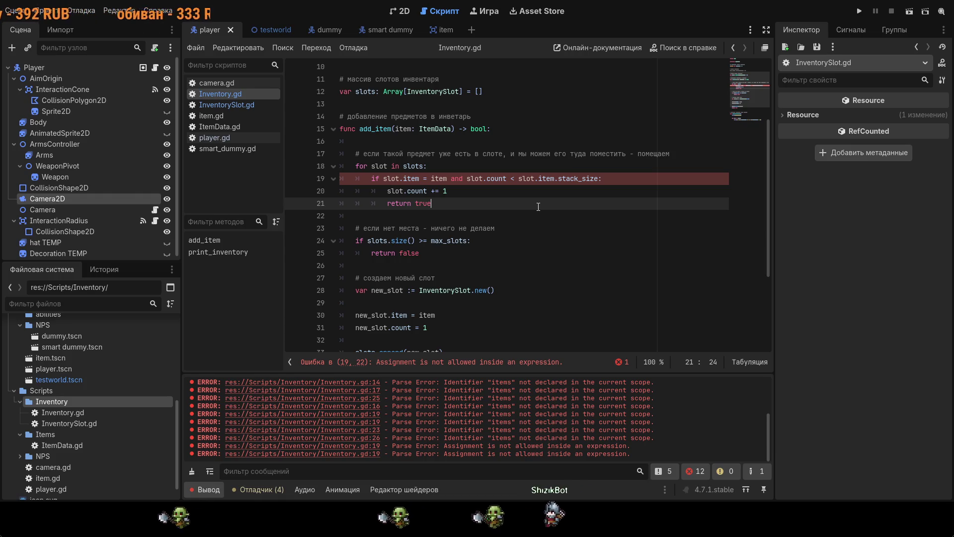
Step: Correct the comparison on line 19 to 'slot.item == item'
left_click(427, 178)
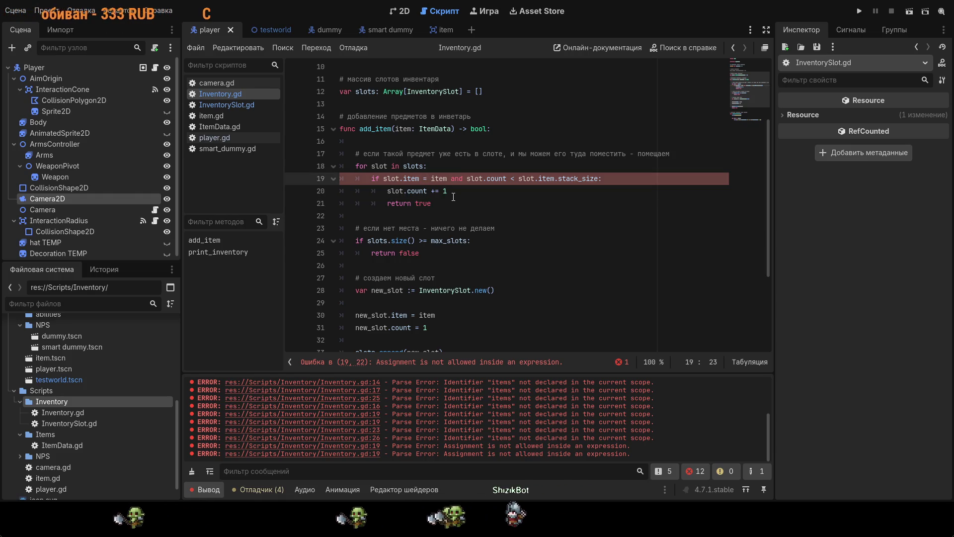
type("=")
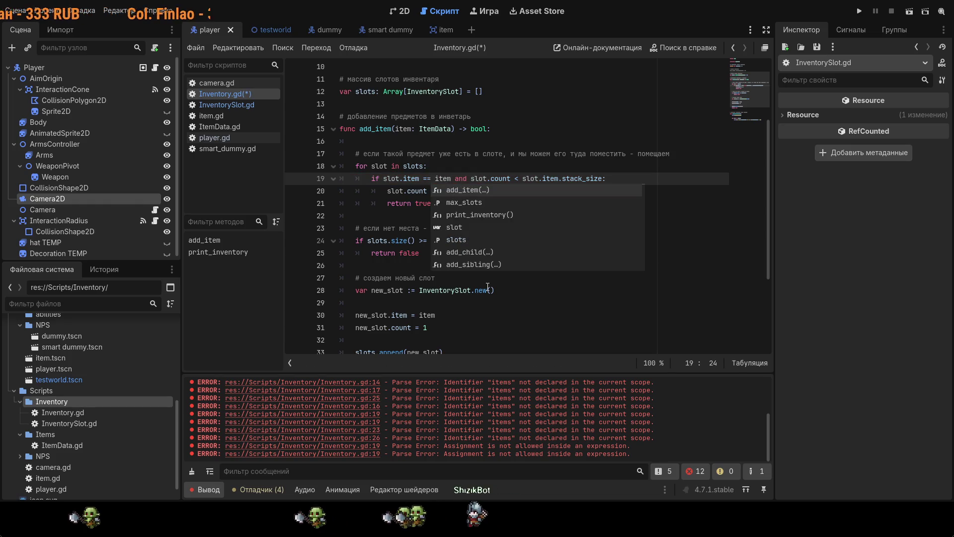
left_click(552, 297)
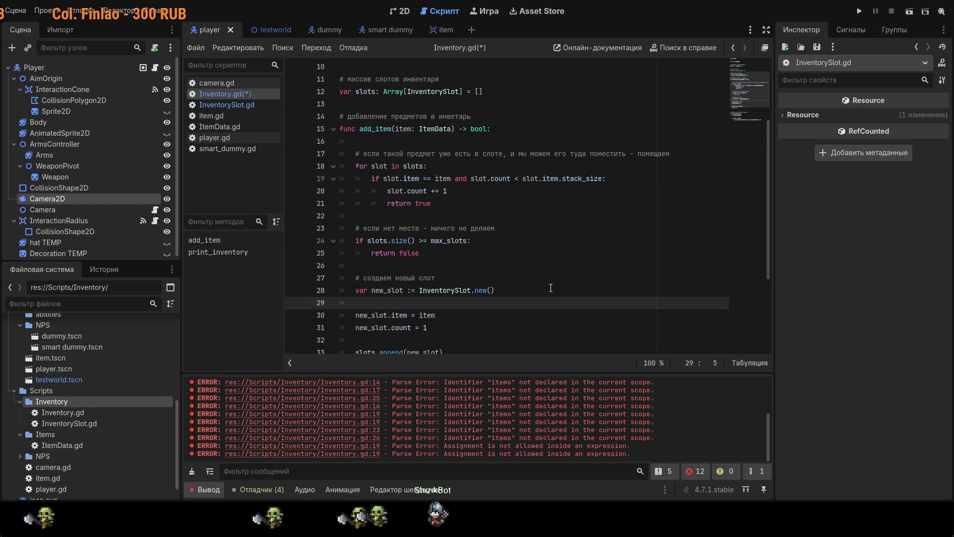
scroll(552, 297, "down", 4)
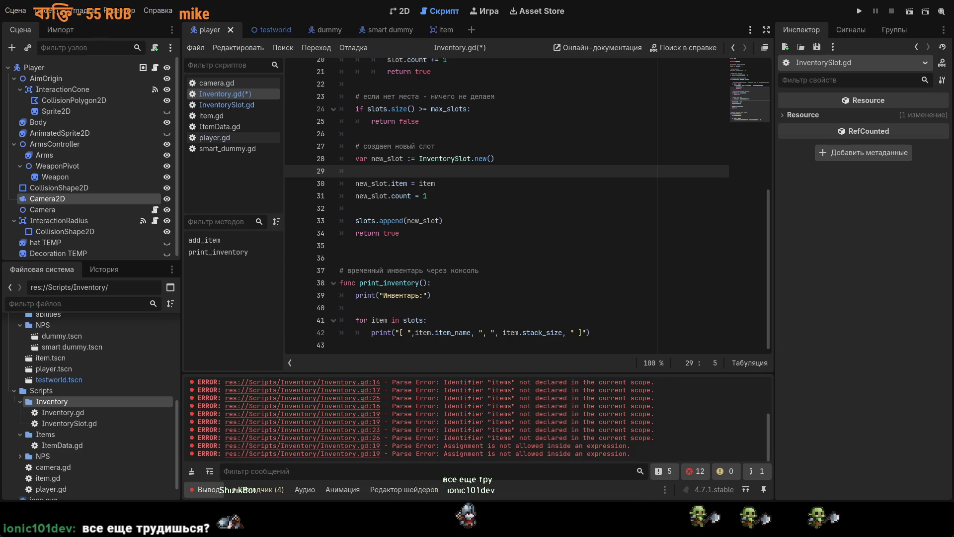
left_click(559, 241)
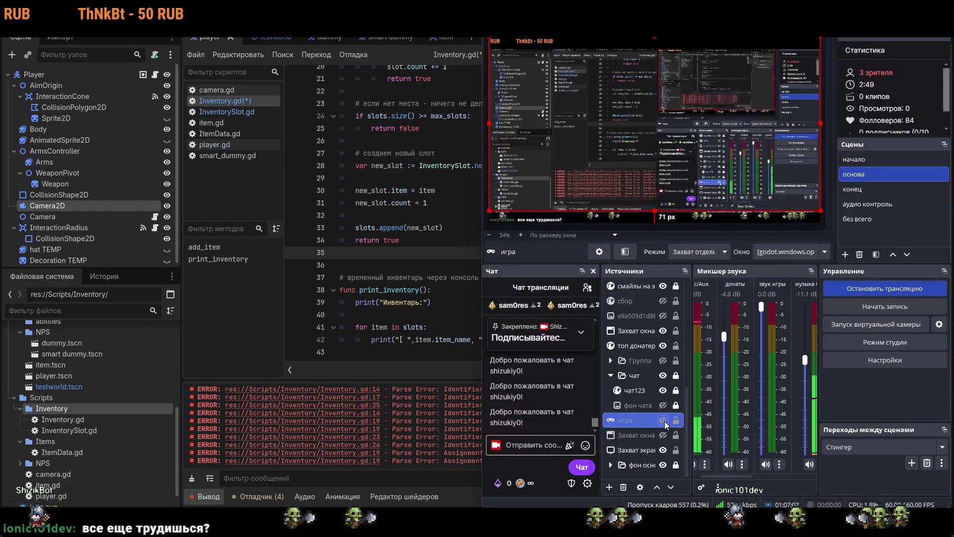
Step: In OBS, make the 'игра' capture source visible, then return to Godot
key("alt+Tab")
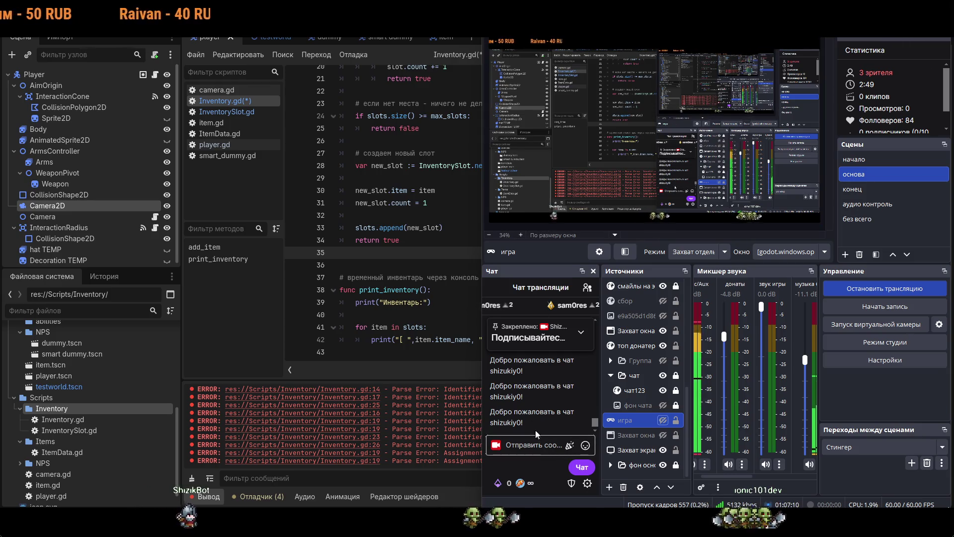
left_click_drag(526, 422, 497, 371)
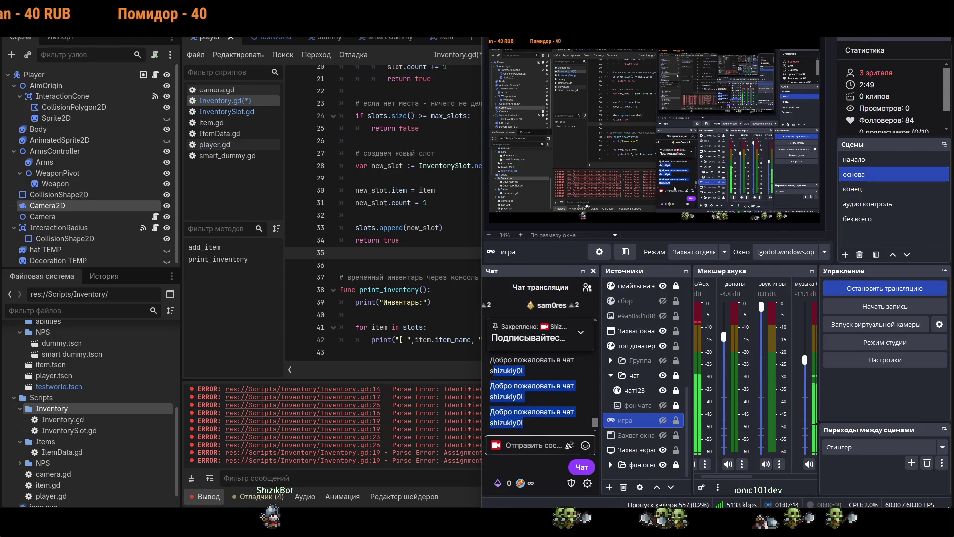
left_click(535, 430)
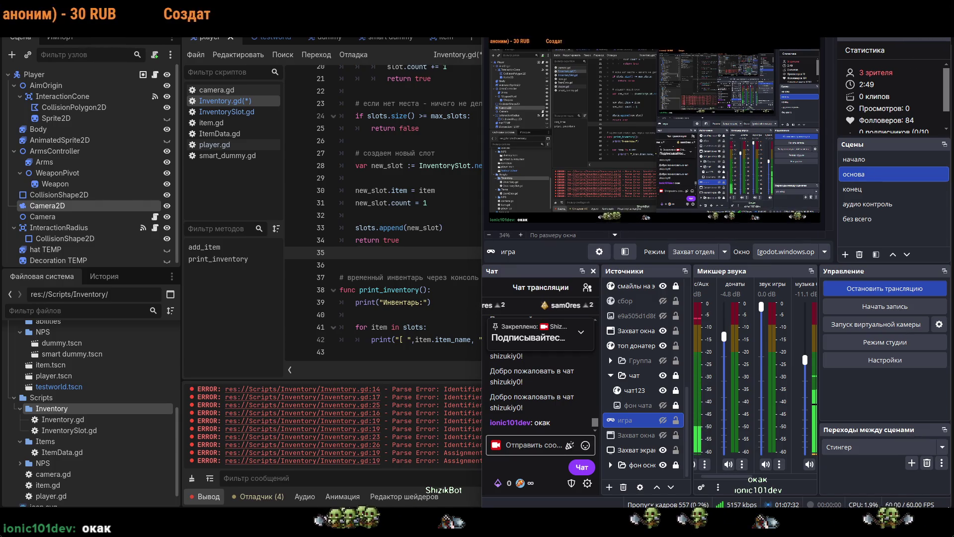
left_click(664, 423)
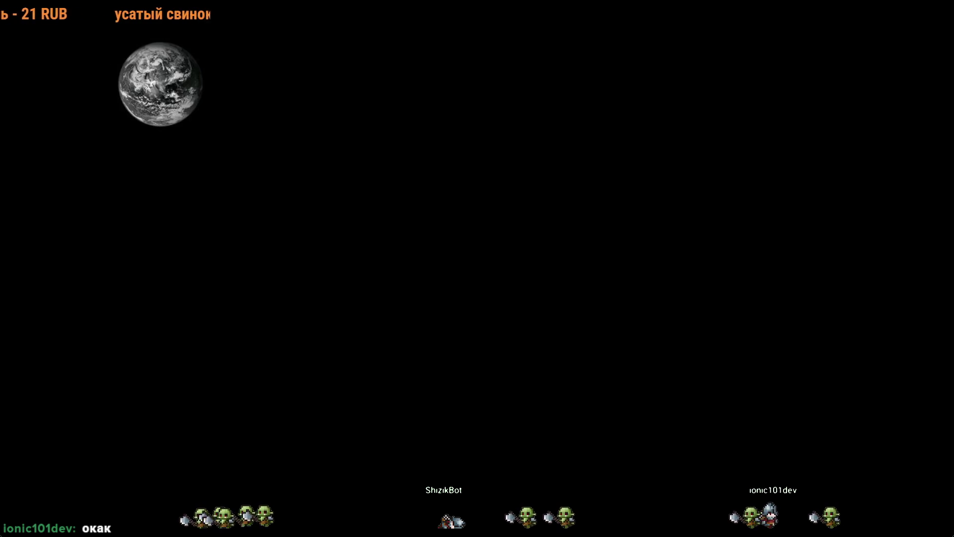
key("F8")
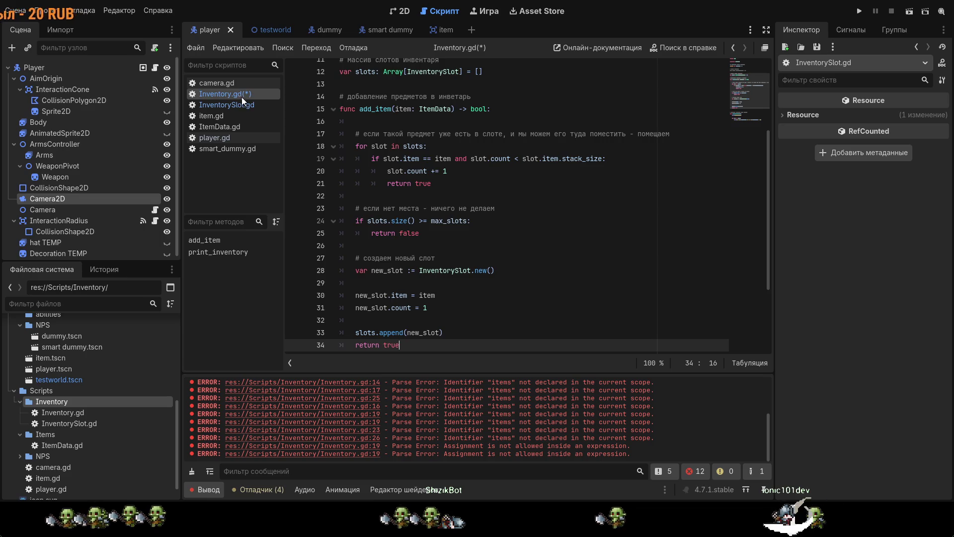
Step: Save Inventory.gd
scroll(563, 248, "up", 3)
left_click(563, 248)
key("ctrl+s")
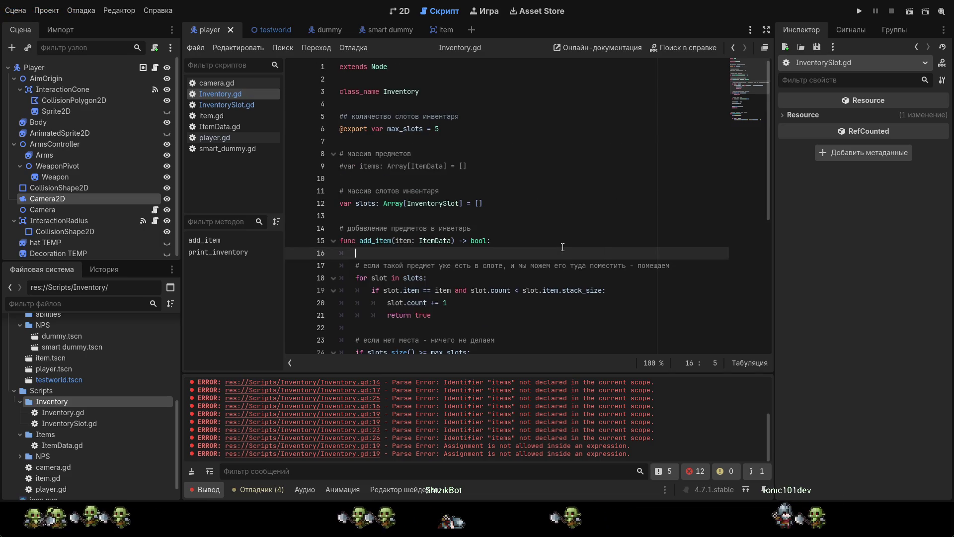
Step: Review ItemData.gd, return to Inventory.gd, then switch to the item scene
left_click(229, 127)
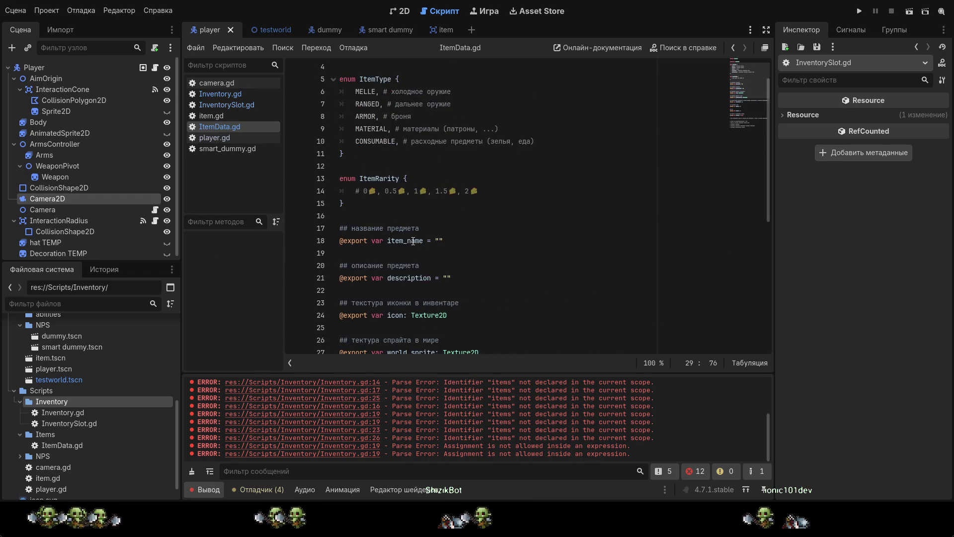
scroll(413, 242, "up", 1)
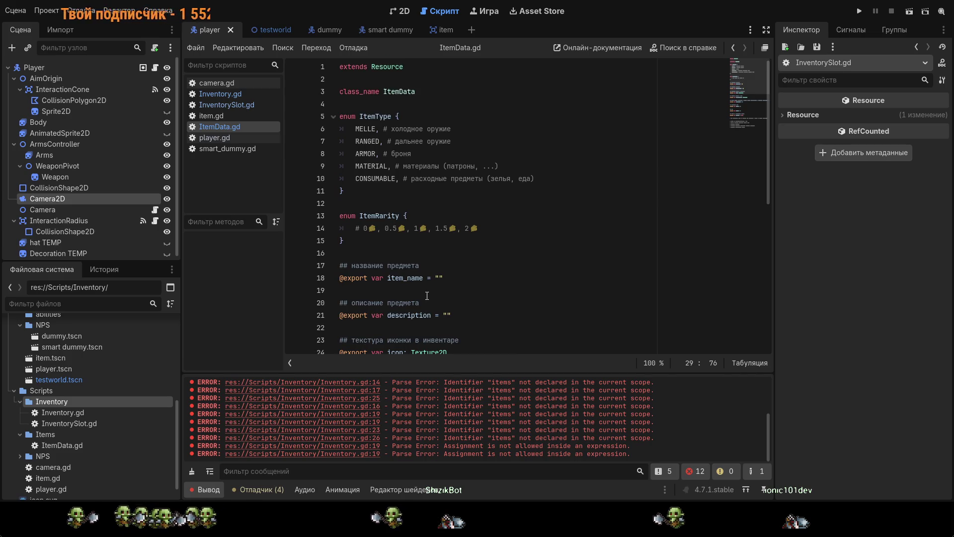
scroll(447, 278, "down", 3)
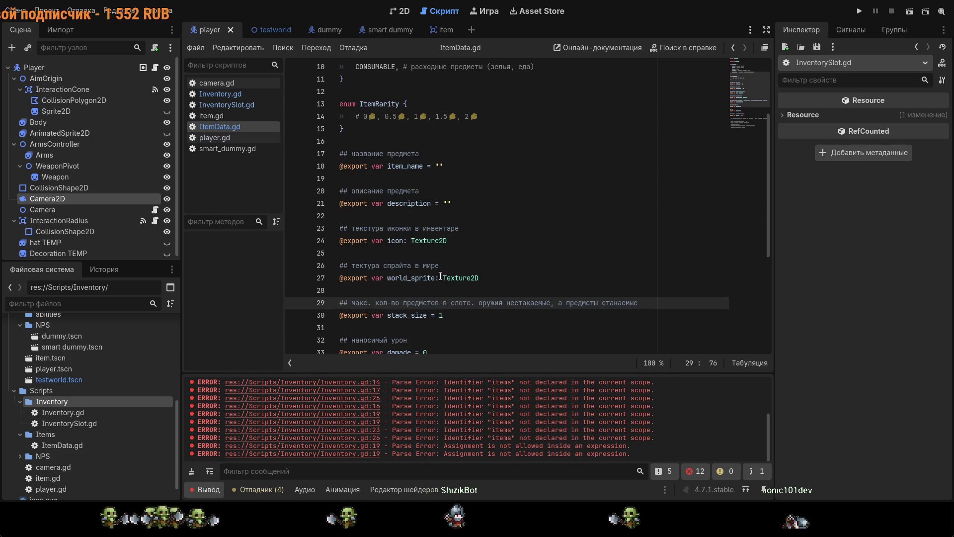
left_click(535, 211)
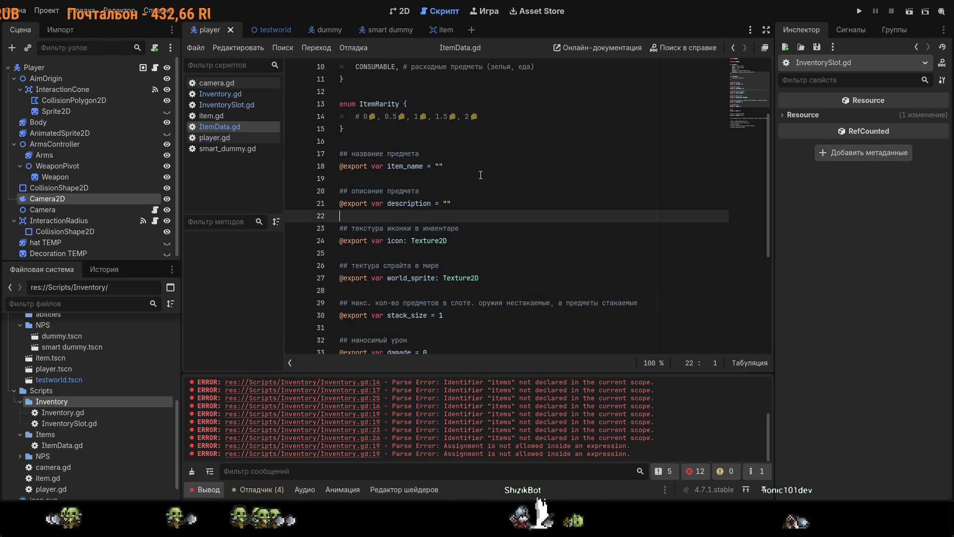
scroll(461, 239, "down", 3)
scroll(461, 239, "down", 1)
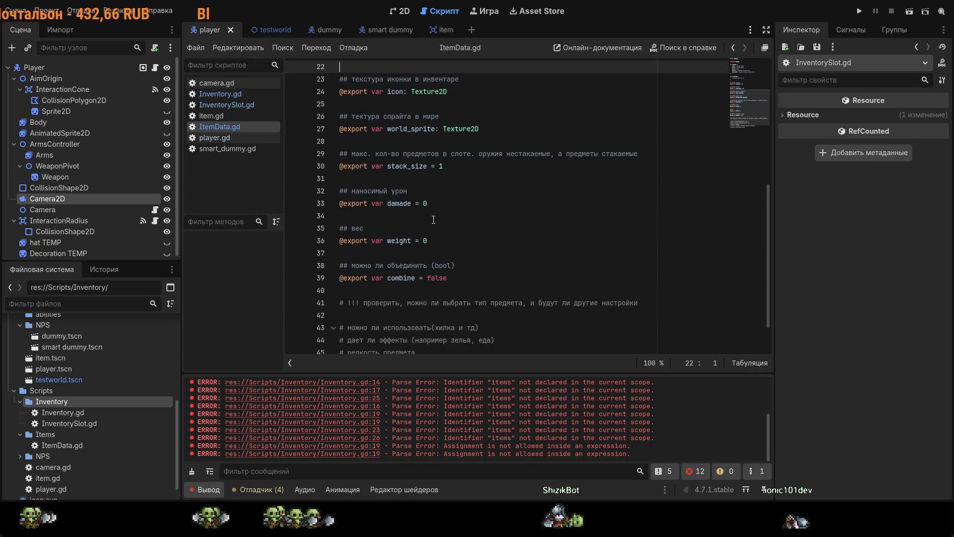
left_click(242, 96)
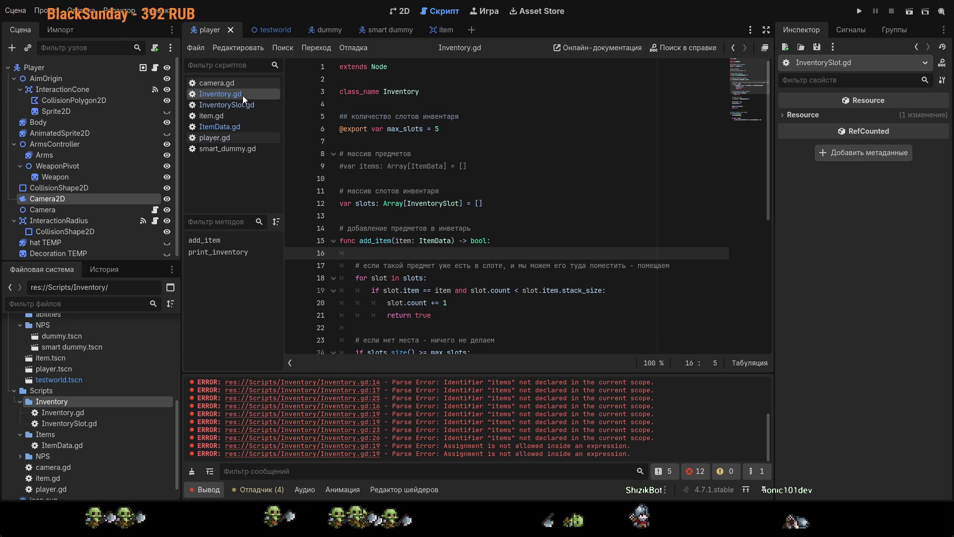
left_click(441, 30)
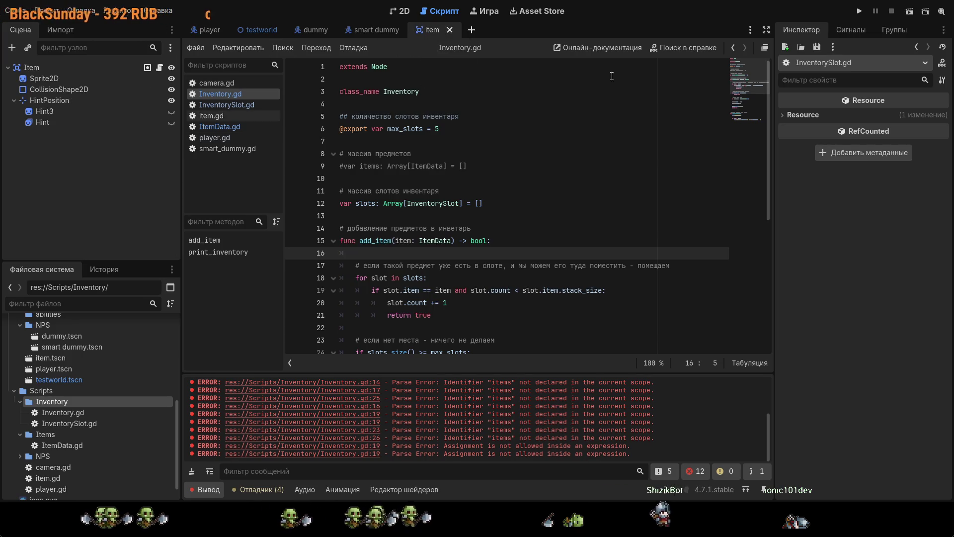
Step: Select the Item root, then delete the old items array comment and declaration from Inventory.gd
left_click(34, 68)
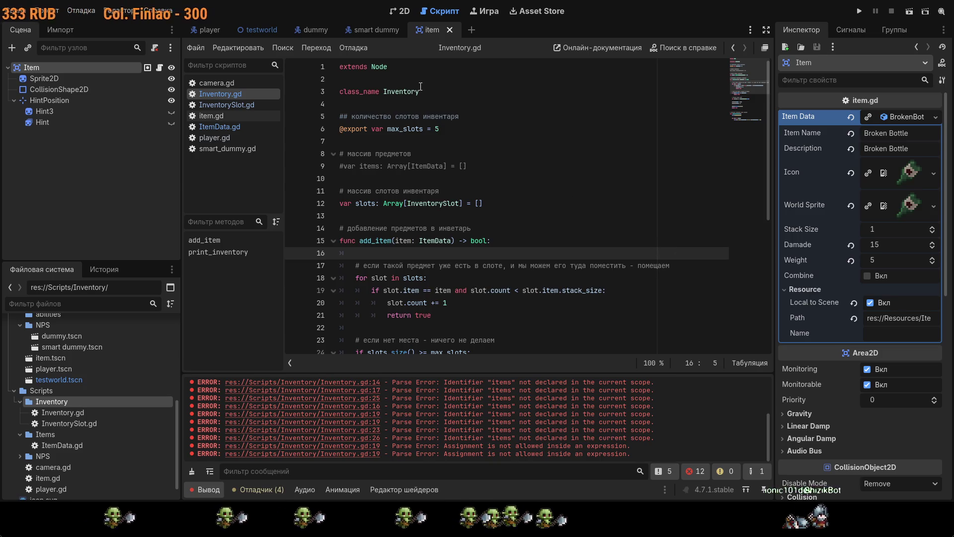
key("Up")
key("Up")
key("Up")
key("End")
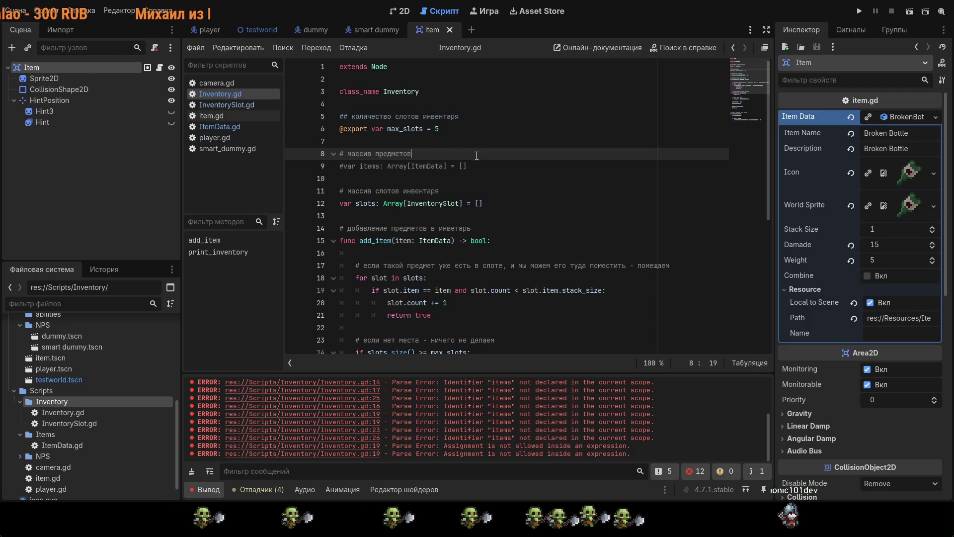
scroll(492, 160, "down", 1)
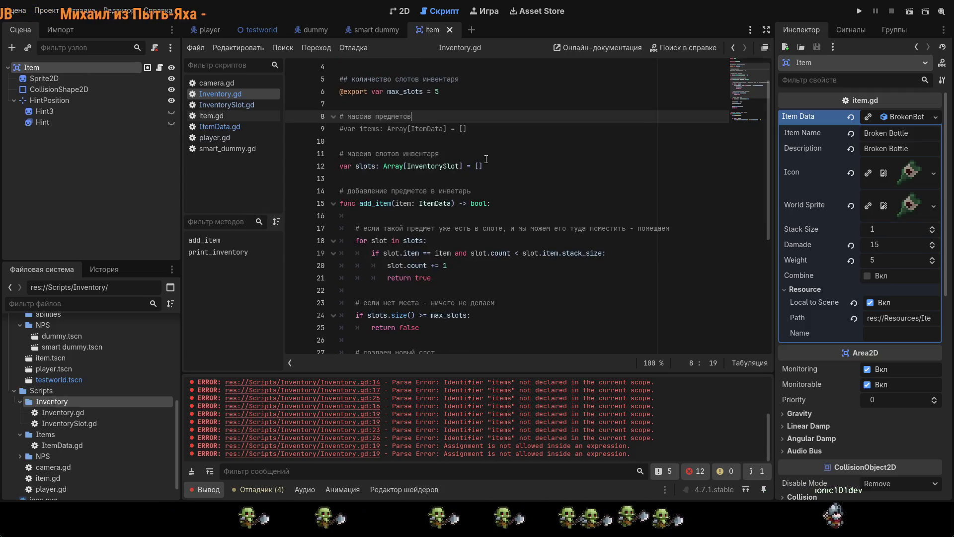
mouse_move(467, 128)
left_mouse_down()
mouse_move(431, 128)
mouse_move(352, 104)
left_mouse_up()
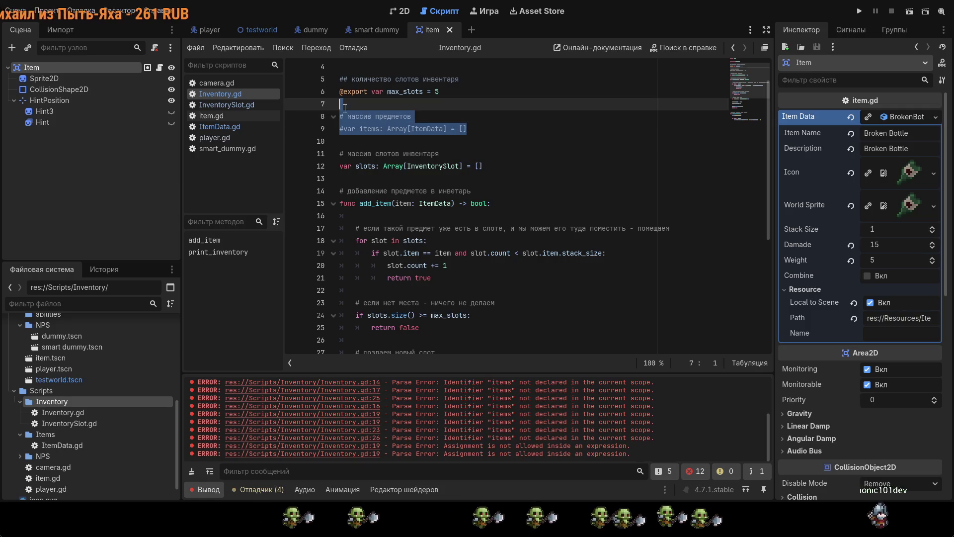
key("BackSpace")
key("BackSpace")
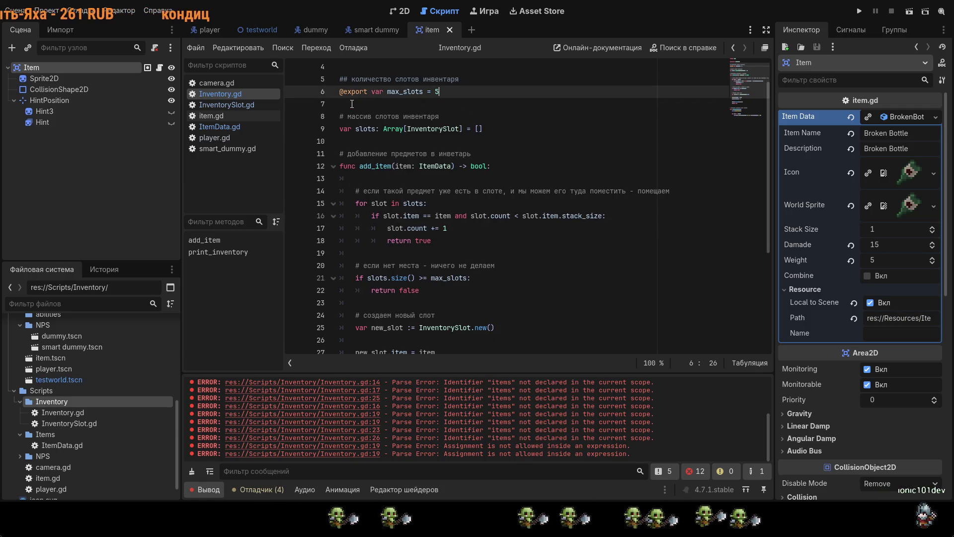
Step: Turn the slots, add_item and print_inventory comments into ## doc comments
scroll(386, 121, "up", 1)
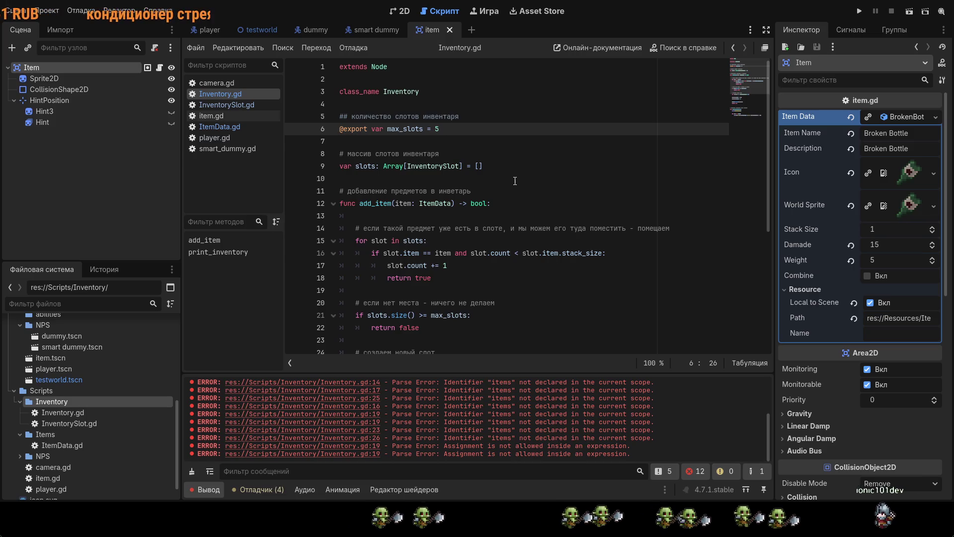
left_click(538, 171)
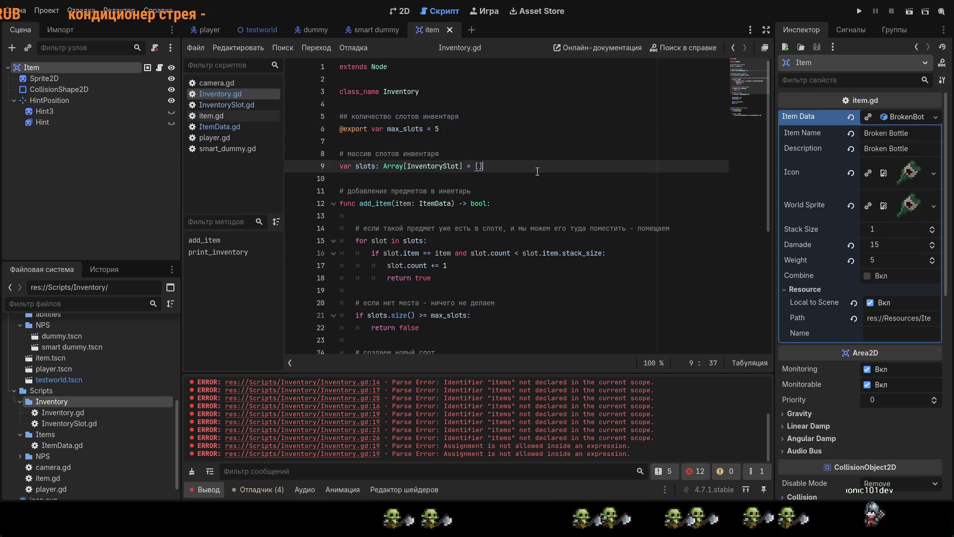
left_click(346, 154)
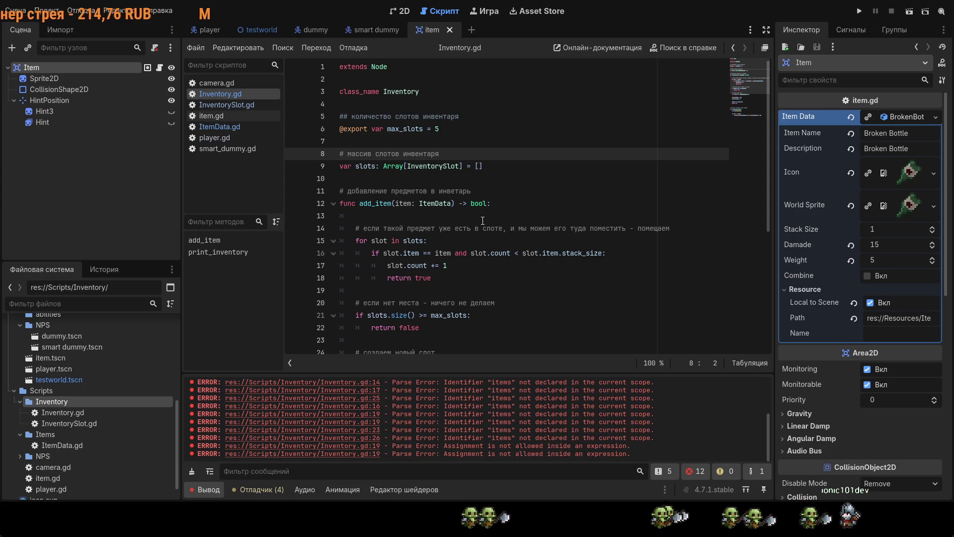
left_click(347, 192)
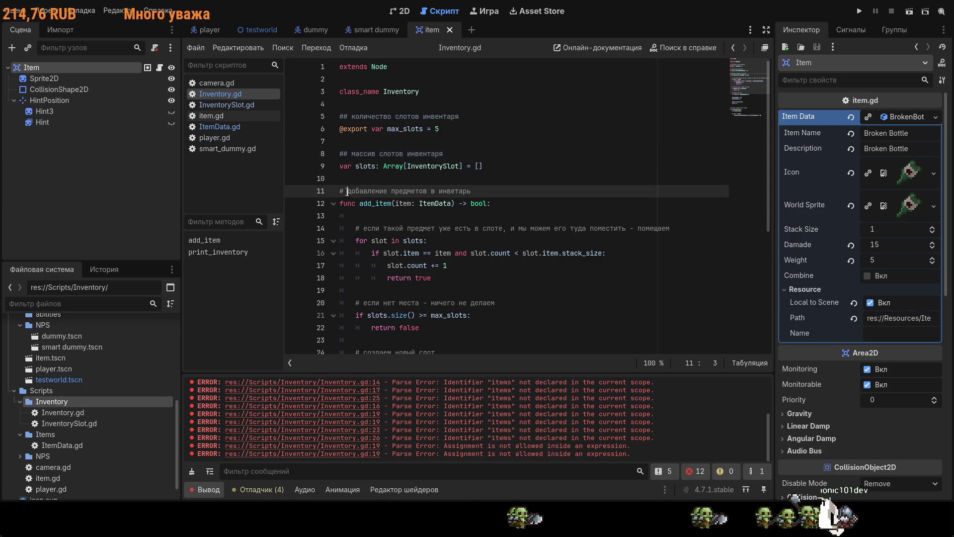
scroll(447, 219, "down", 5)
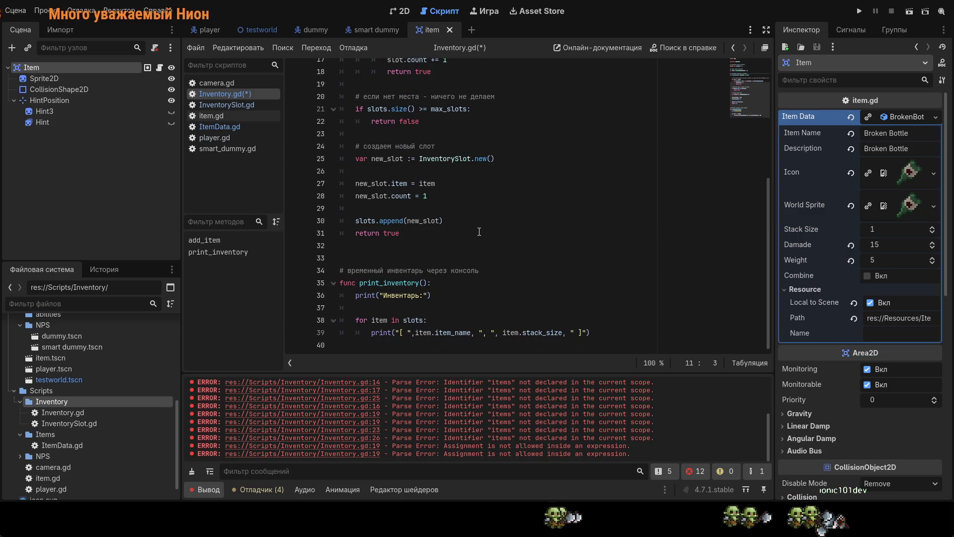
left_click(343, 270)
Step: Save Inventory.gd and switch to the InventorySlot.gd script
key("ctrl+s")
scroll(497, 279, "up", 10)
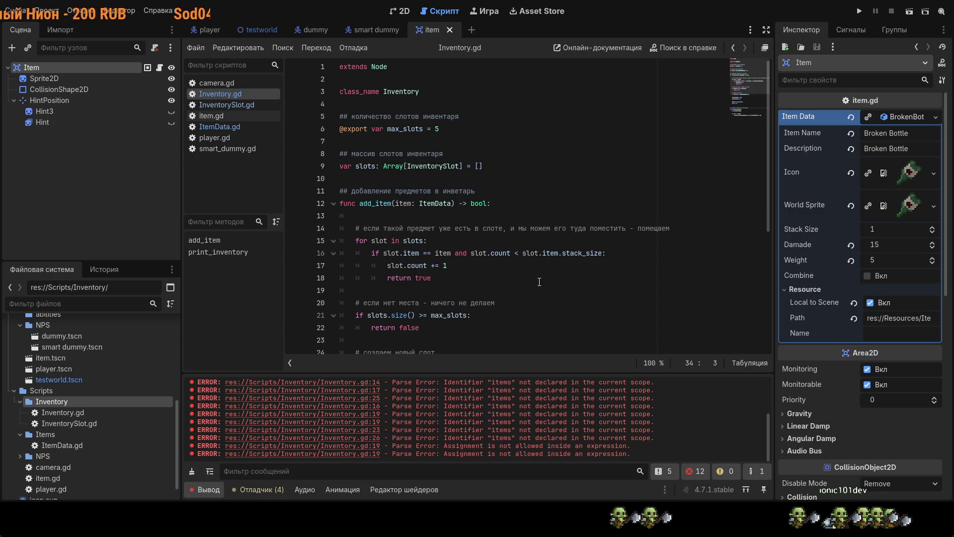
left_click(231, 105)
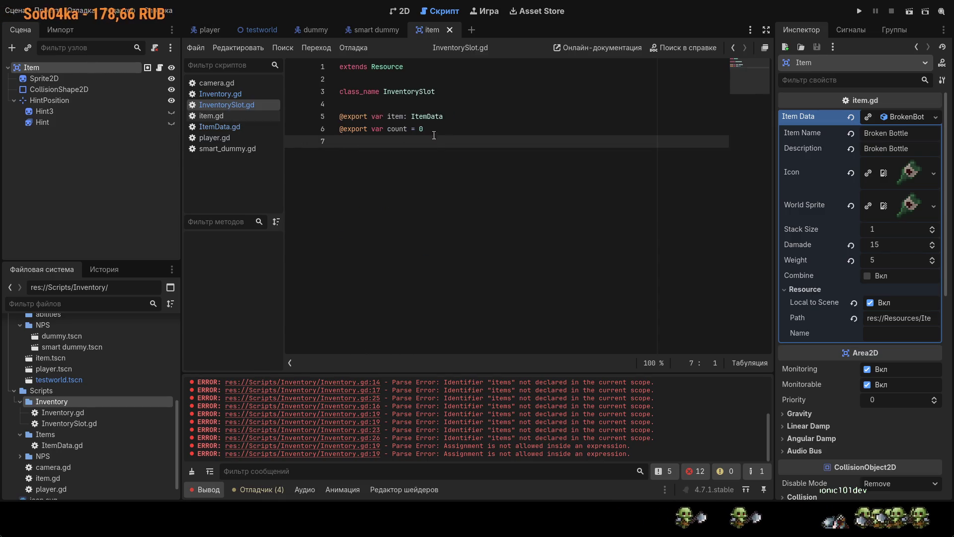